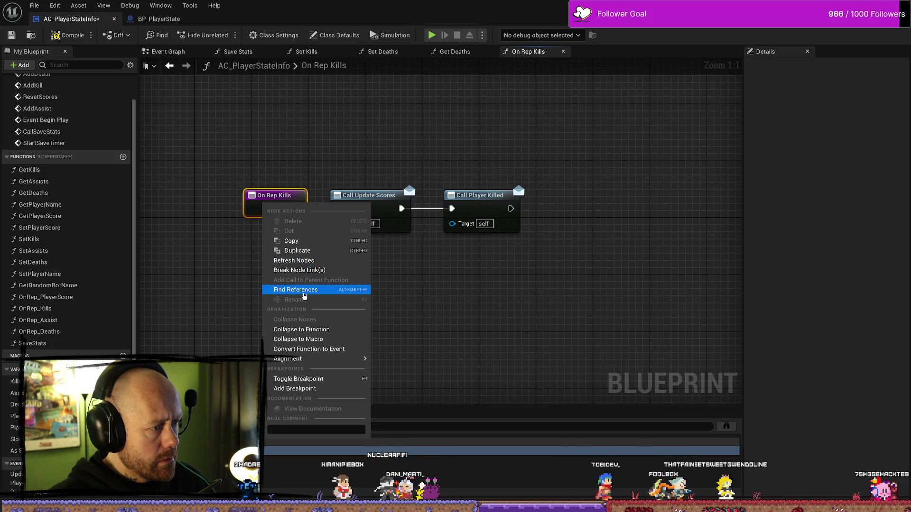
Find references to On Rep Kills and centre its Update Scores and Player Killed chain
left_click(304, 290)
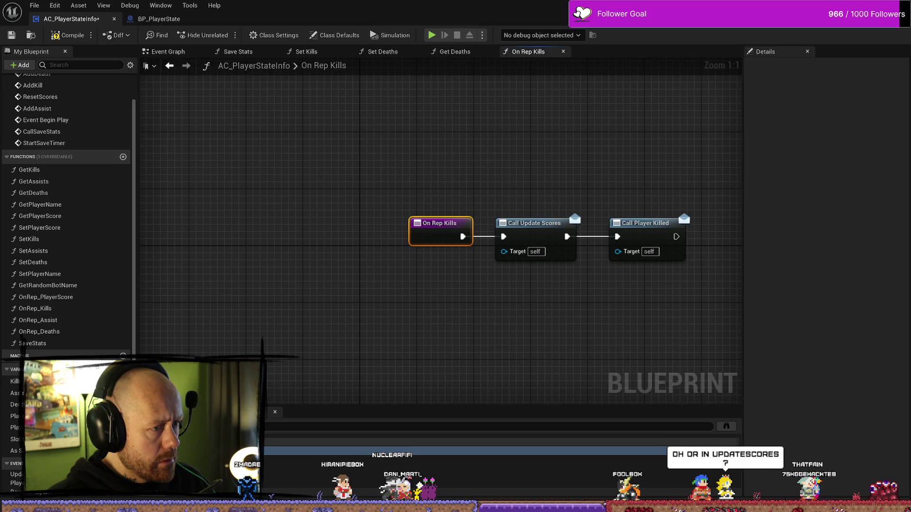
left_click_drag(458, 319, 420, 307)
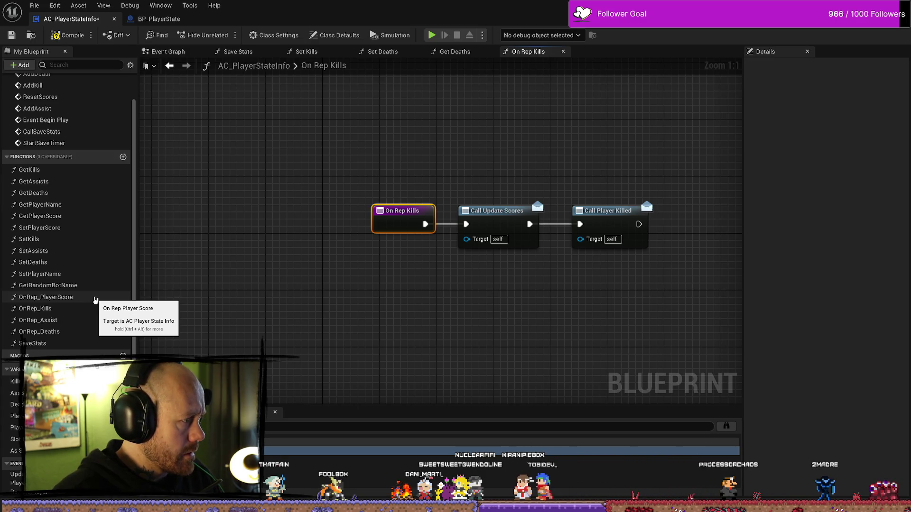
scroll(96, 300, "up", 2)
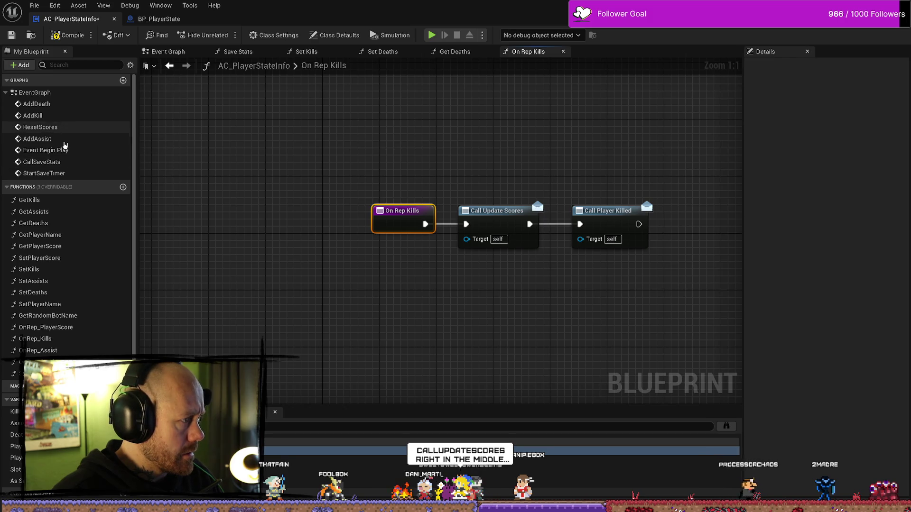
scroll(65, 171, "down", 3)
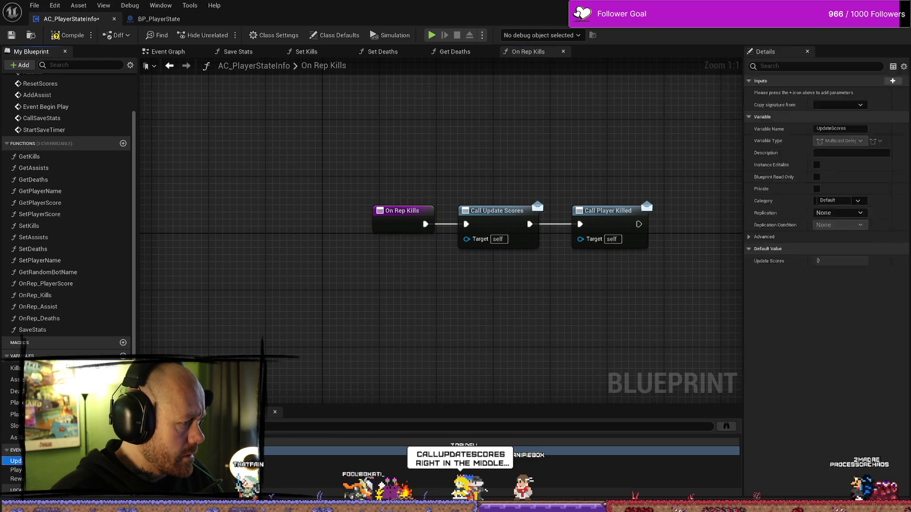
Open the Update Scores dispatcher, list its references, and jump to the On Rep Player Score usage
double_click(496, 211)
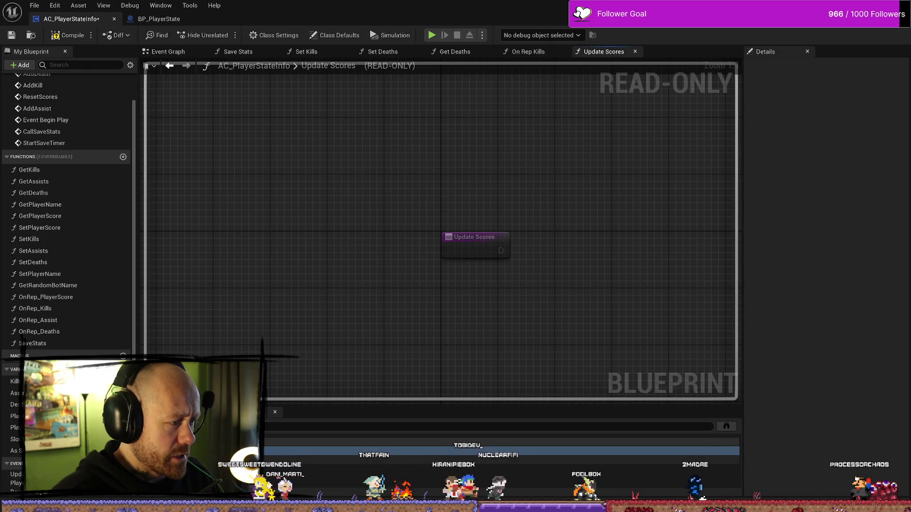
key("ctrl+f")
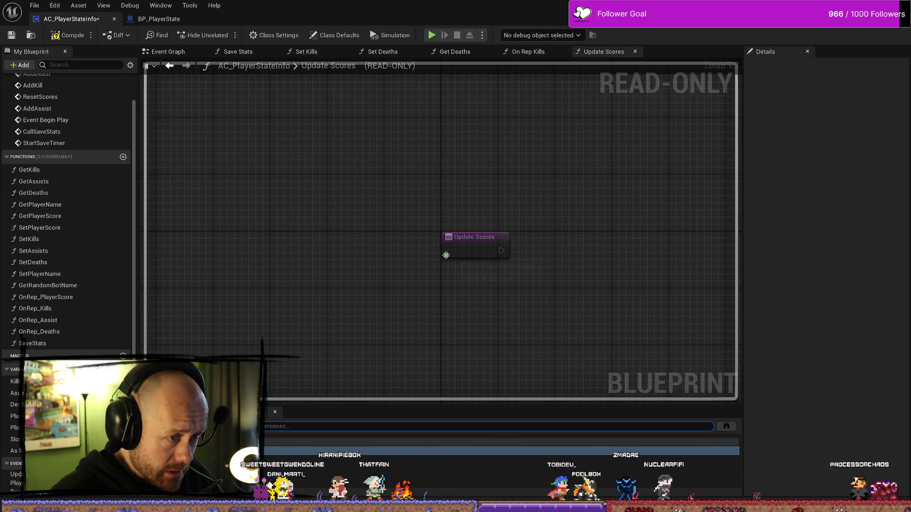
left_click_drag(562, 211, 468, 195)
left_click(369, 233)
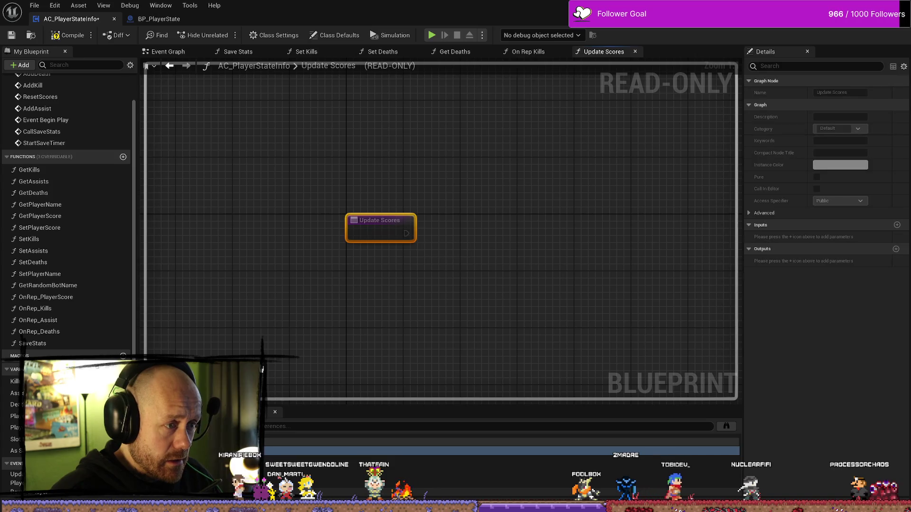
left_click(16, 474)
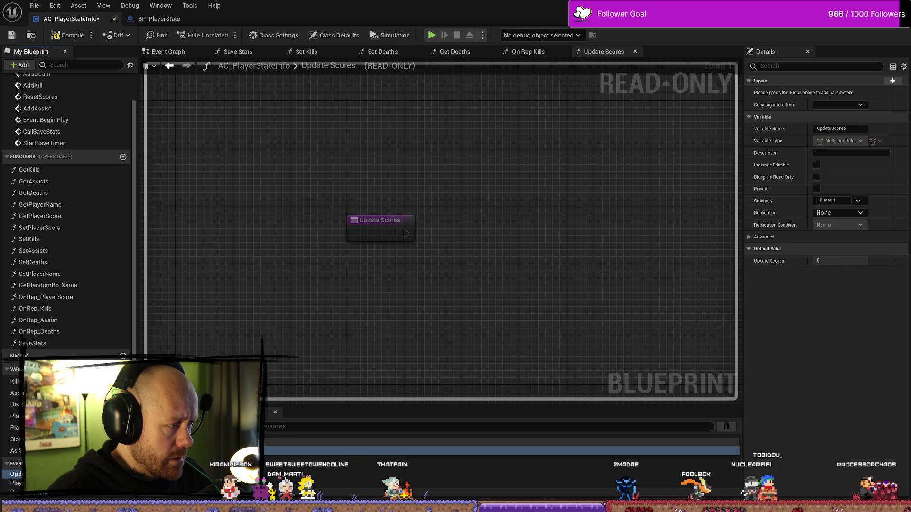
key("shift+alt+f")
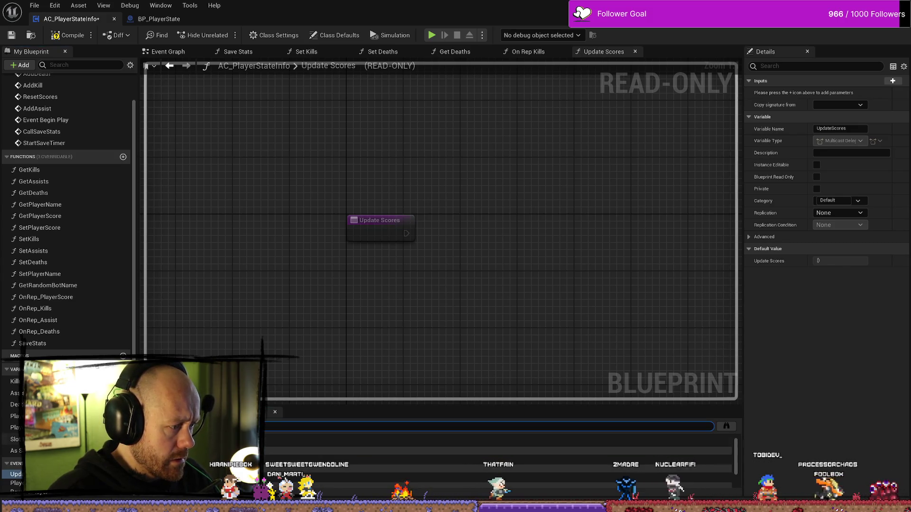
double_click(427, 460)
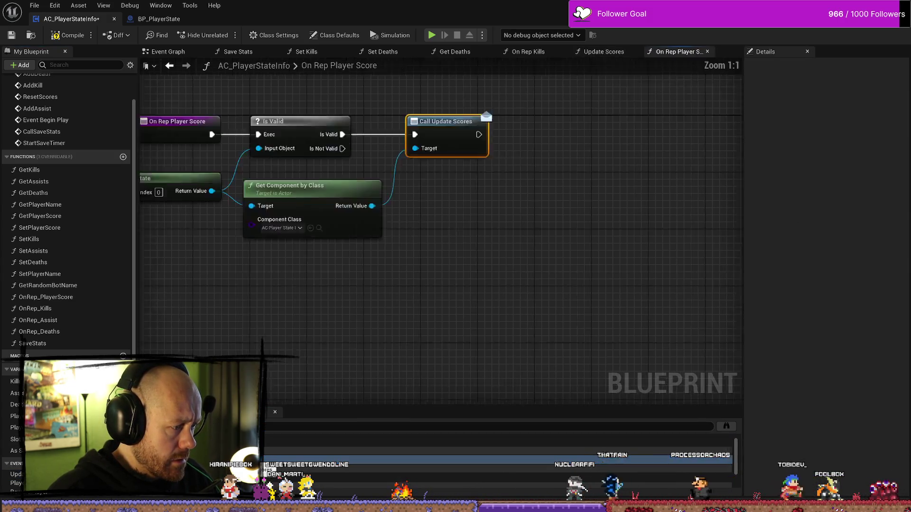
Zoom out over the On Rep Player Score graph to see its Is Valid check, then close it
scroll(338, 398, "down", 1)
mouse_move(337, 399)
left_mouse_down()
mouse_move(376, 362)
mouse_move(406, 358)
left_mouse_up()
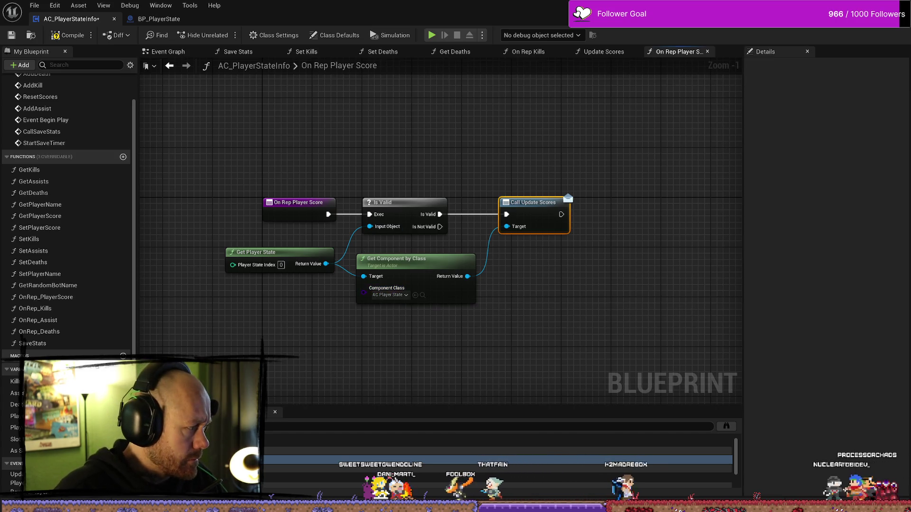
scroll(66, 237, "down", 1)
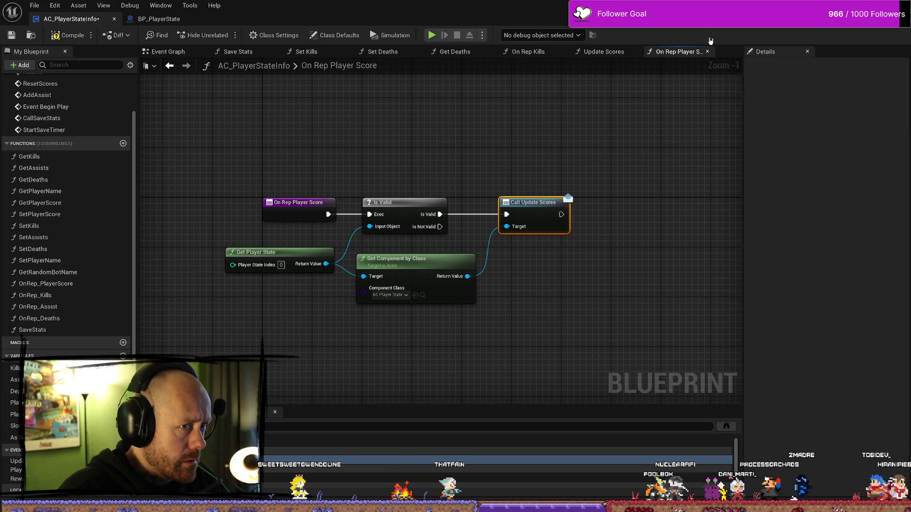
left_click(708, 51)
Close the Update Scores and On Rep Kills tabs, review the Event Graph, then reopen OnRep_Kills
left_click(636, 52)
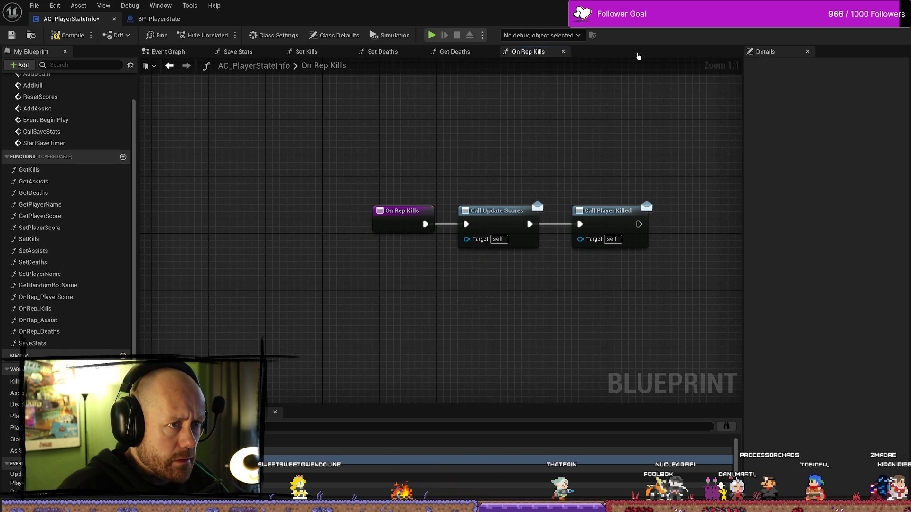
left_click(563, 52)
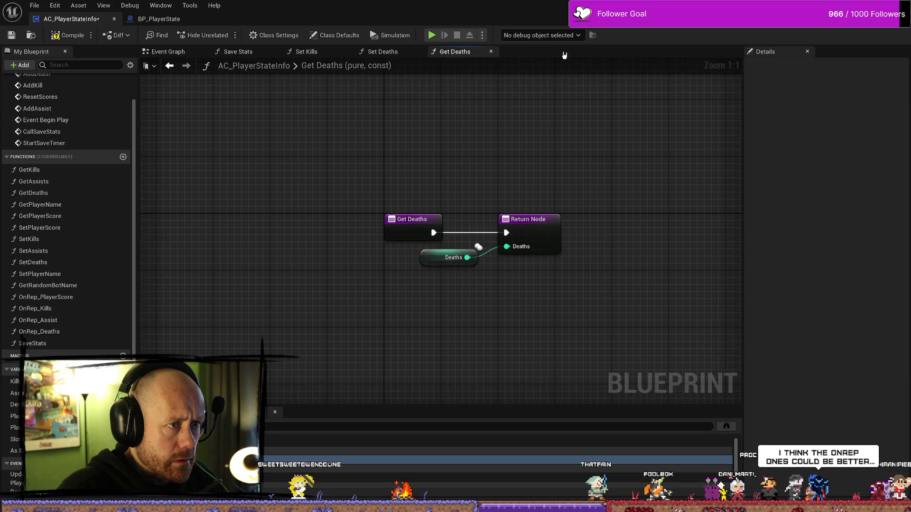
left_click(163, 56)
scroll(533, 248, "down", 4)
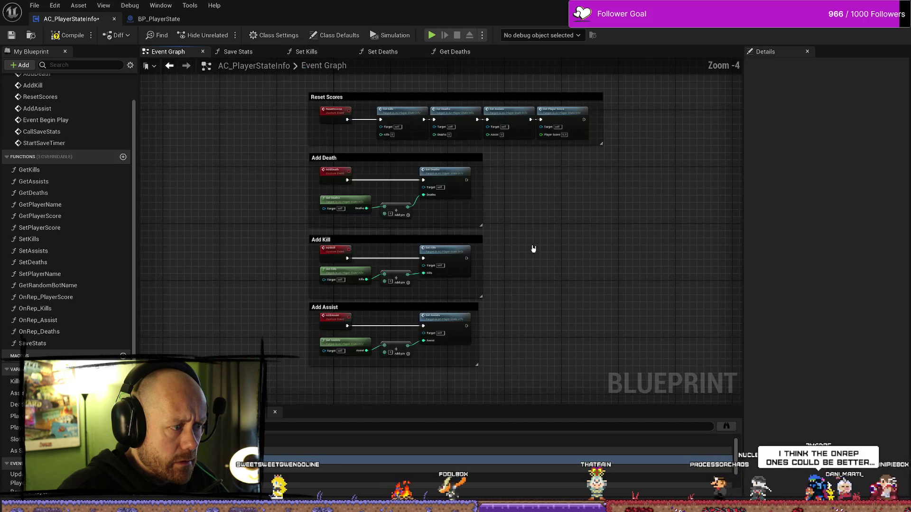
scroll(541, 266, "up", 2)
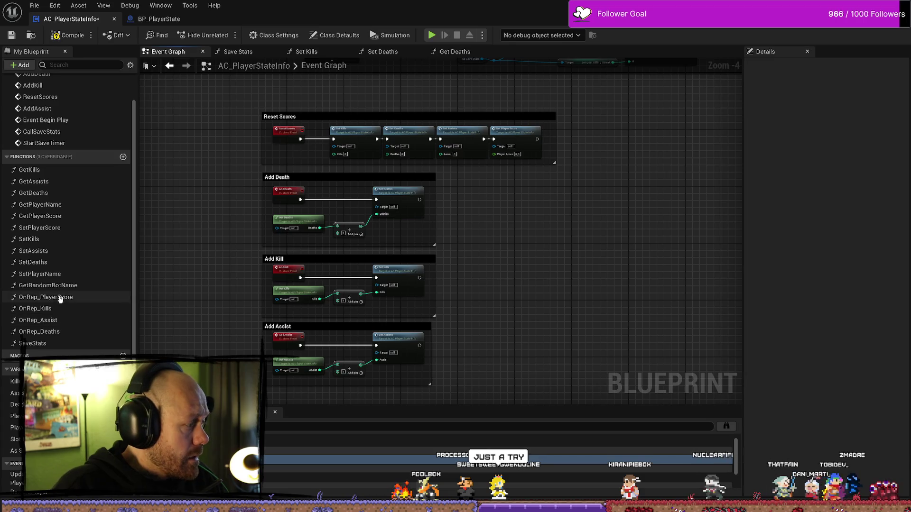
double_click(65, 310)
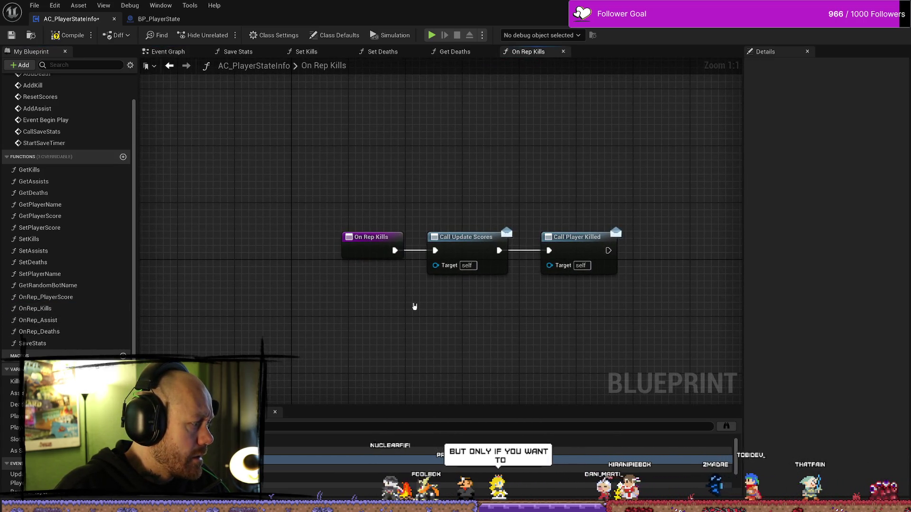
Inspect the Call Update Scores node and the On Rep Kills entry node
left_click_drag(492, 304, 431, 283)
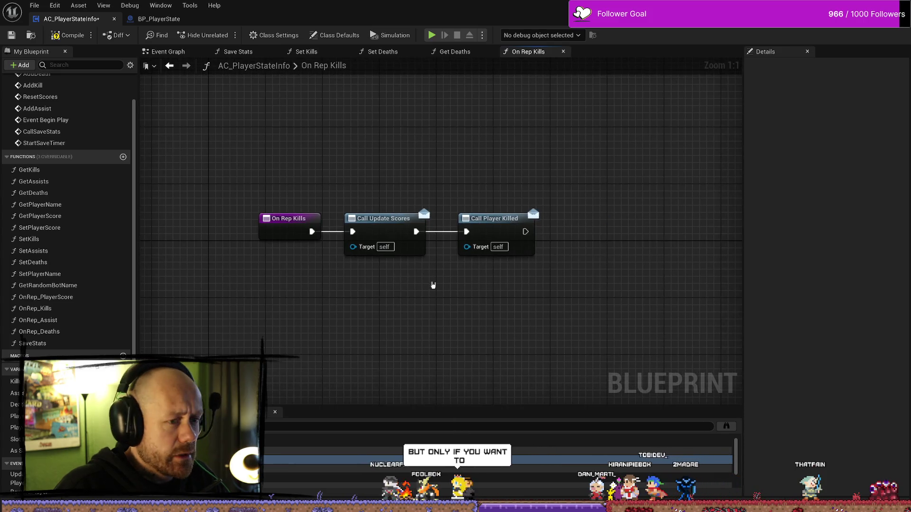
left_click(365, 221)
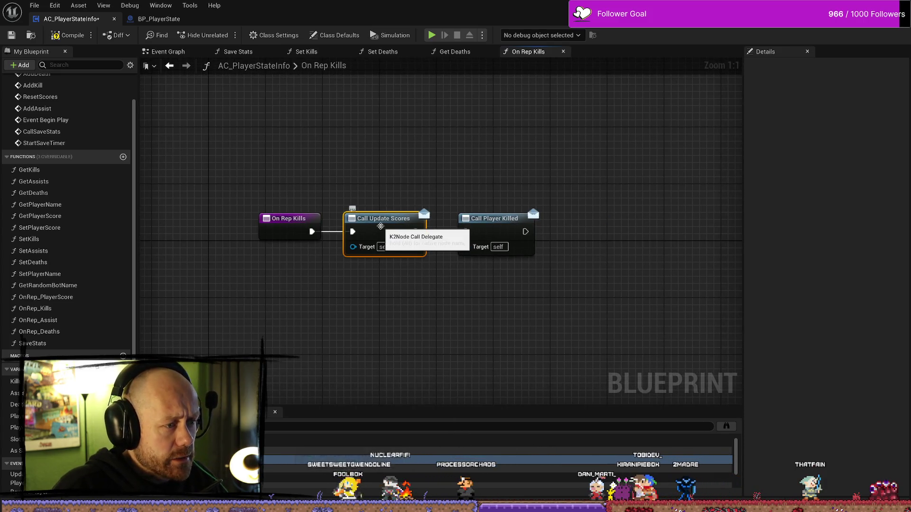
left_click(392, 178)
left_click_drag(392, 178, 425, 164)
left_click(416, 211)
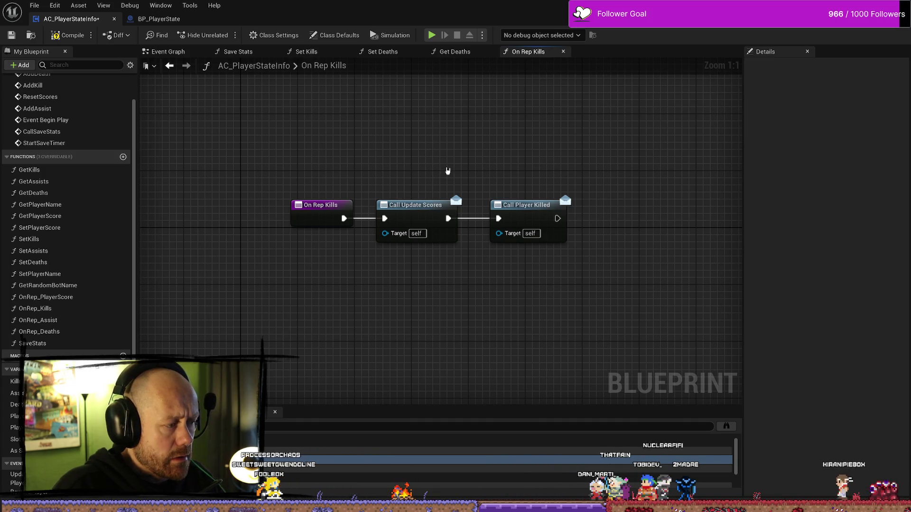
left_click(340, 223)
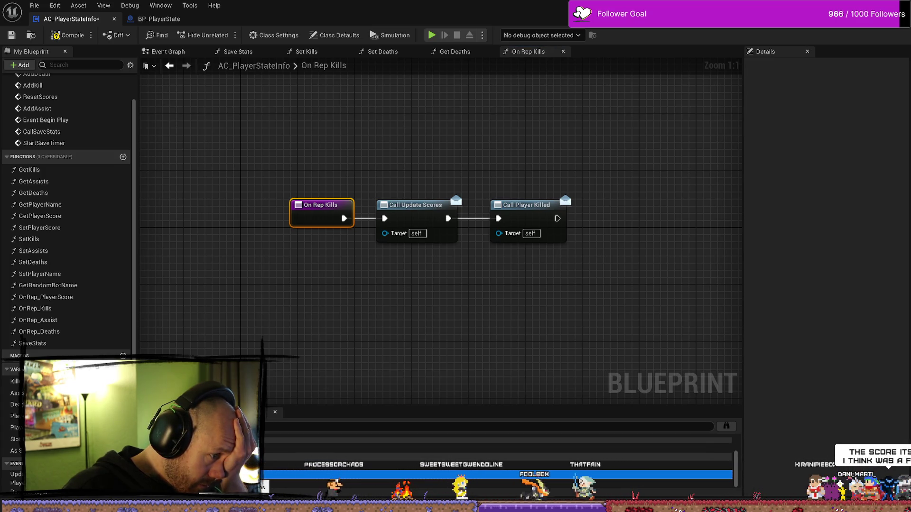
left_click(268, 344)
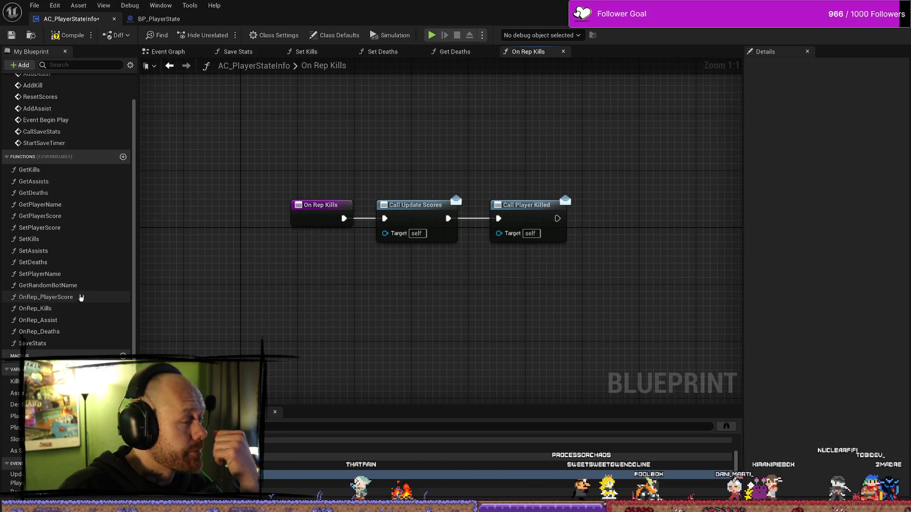
Select SetKills in My Blueprint and open its function graph
left_click(37, 241)
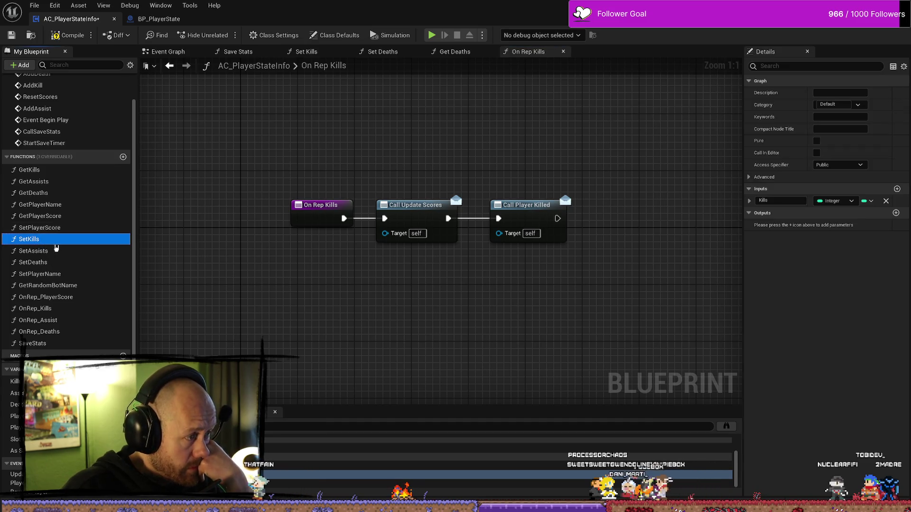
left_click(191, 255)
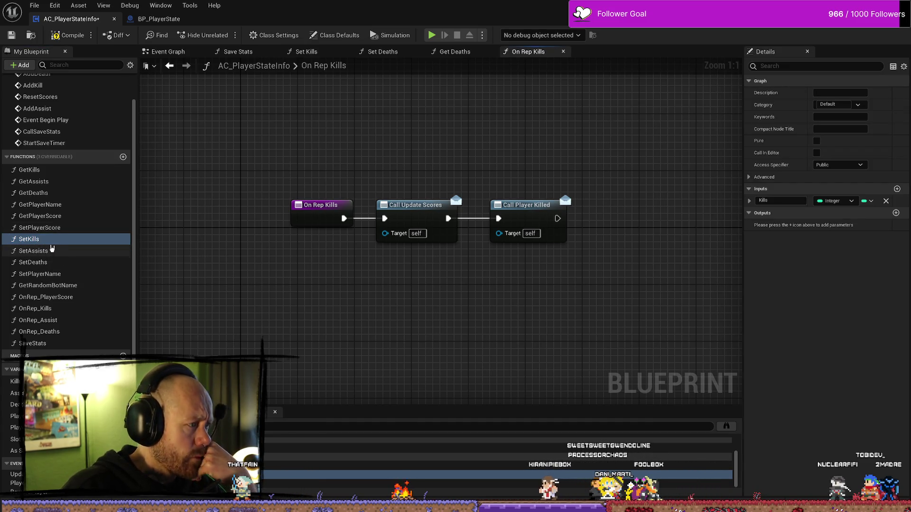
double_click(58, 242)
Delete the Is Valid and SET save-stats nodes from Set Kills, leaving only SET w/ Notify Kills
mouse_move(548, 278)
left_mouse_down()
mouse_move(539, 251)
mouse_move(583, 268)
left_mouse_up()
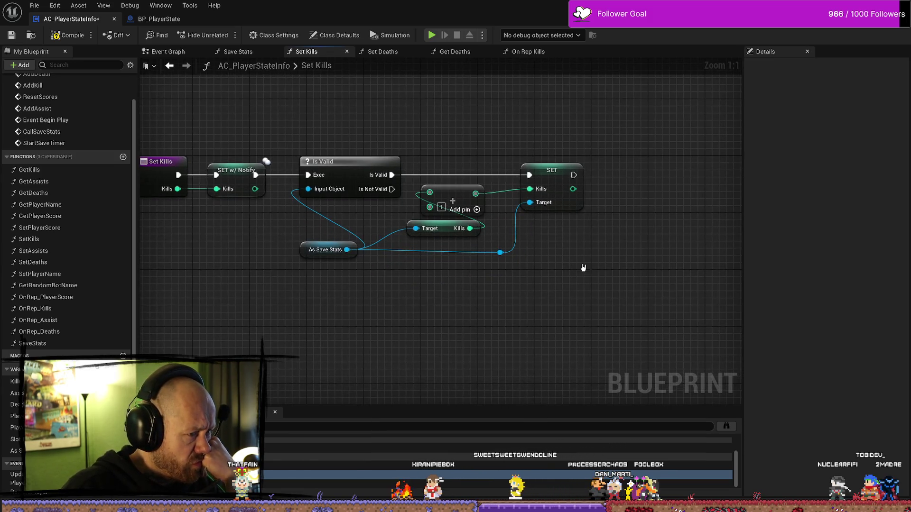
left_click(302, 256)
left_click_drag(302, 256, 253, 258)
mouse_move(528, 272)
left_mouse_down()
mouse_move(543, 283)
mouse_move(535, 307)
left_mouse_up()
left_click(550, 328)
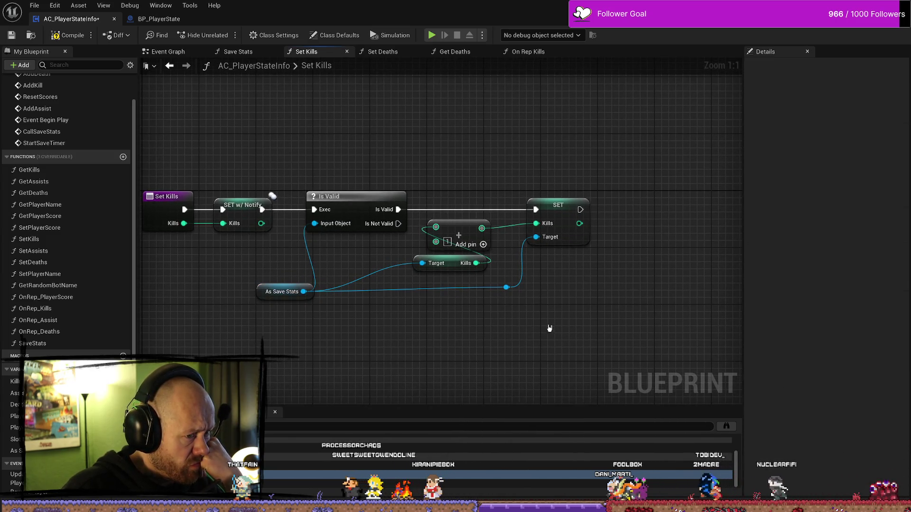
left_click_drag(341, 323, 390, 325)
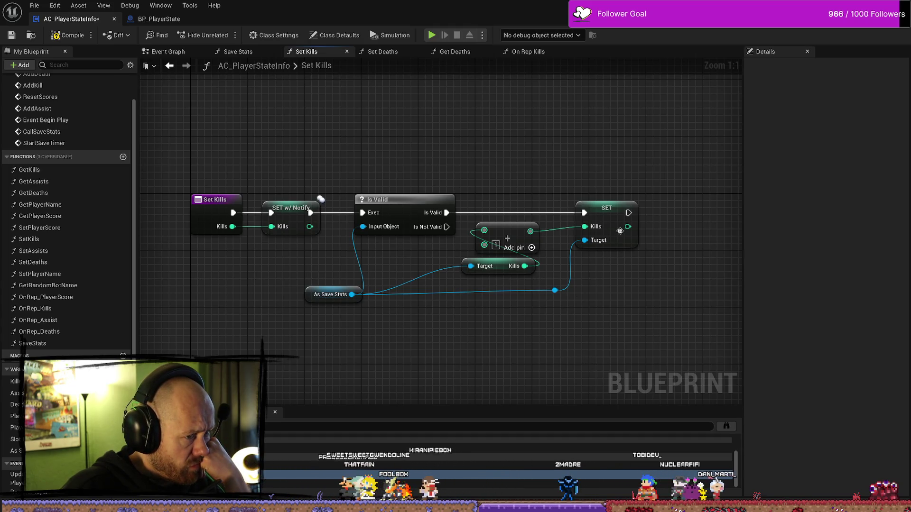
mouse_move(666, 152)
left_mouse_down()
mouse_move(463, 346)
mouse_move(342, 362)
mouse_move(353, 364)
left_mouse_up()
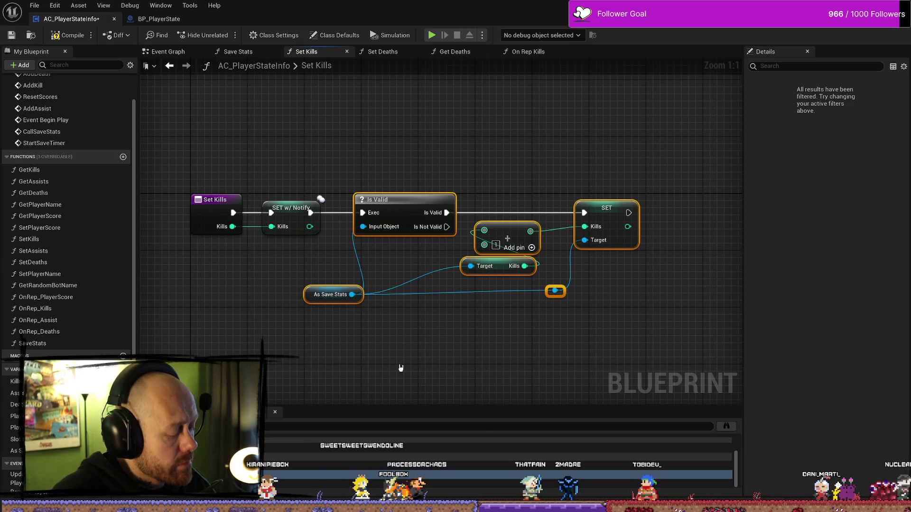
key("Delete")
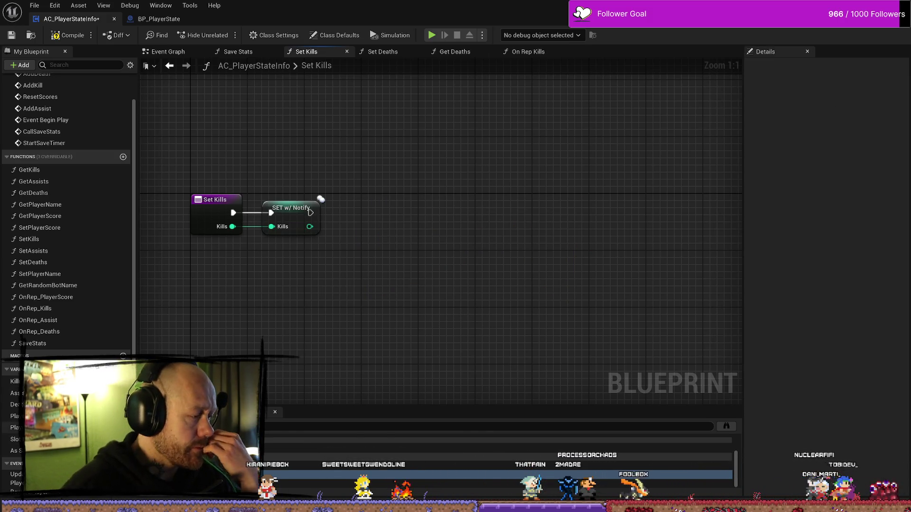
double_click(43, 308)
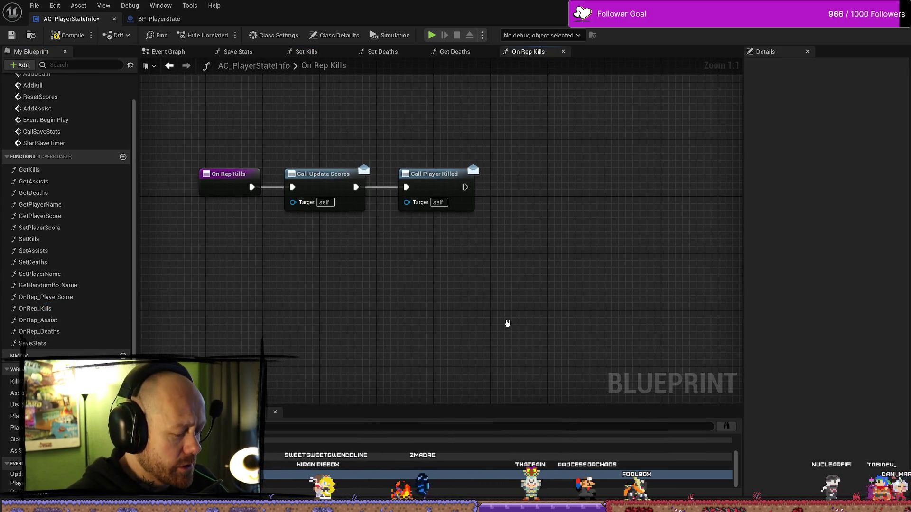
Paste Is Valid and SET after Call Player Killed, then search all blueprints for On Rep Kills
key("ctrl+v")
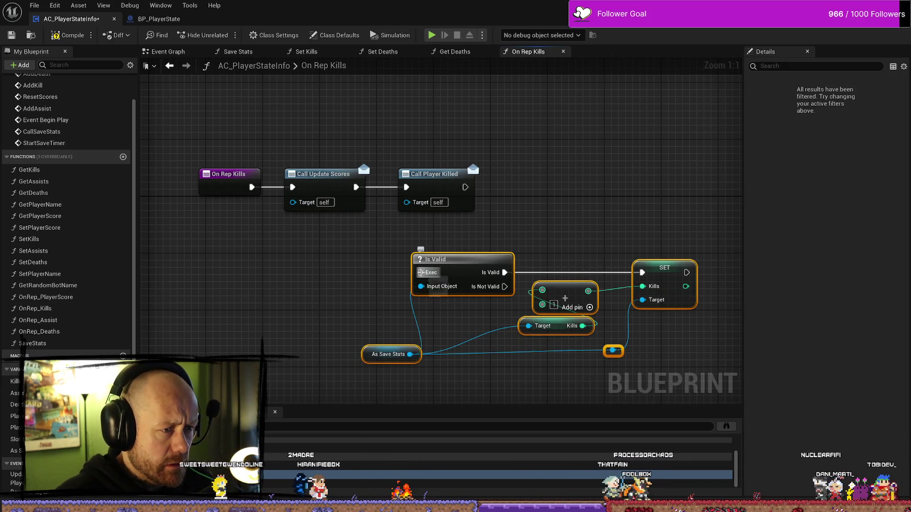
left_click_drag(419, 272, 465, 187)
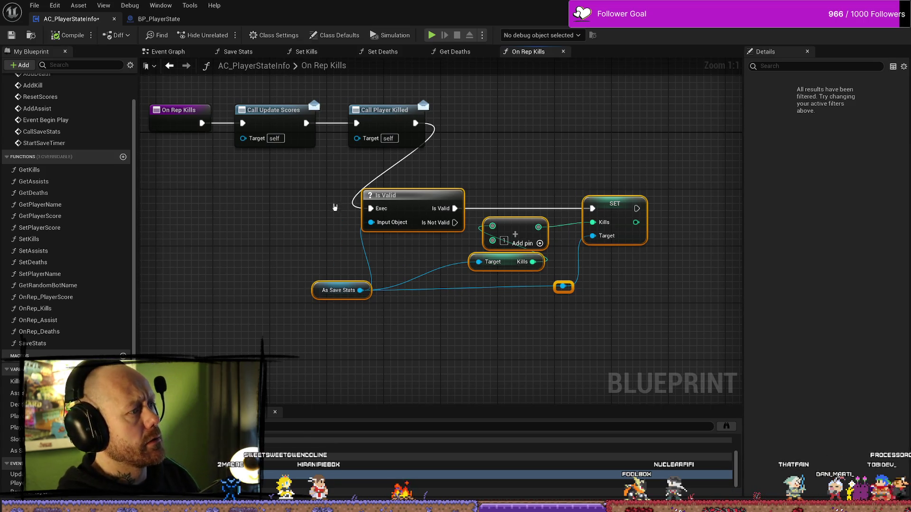
left_click(184, 121)
right_click(184, 121)
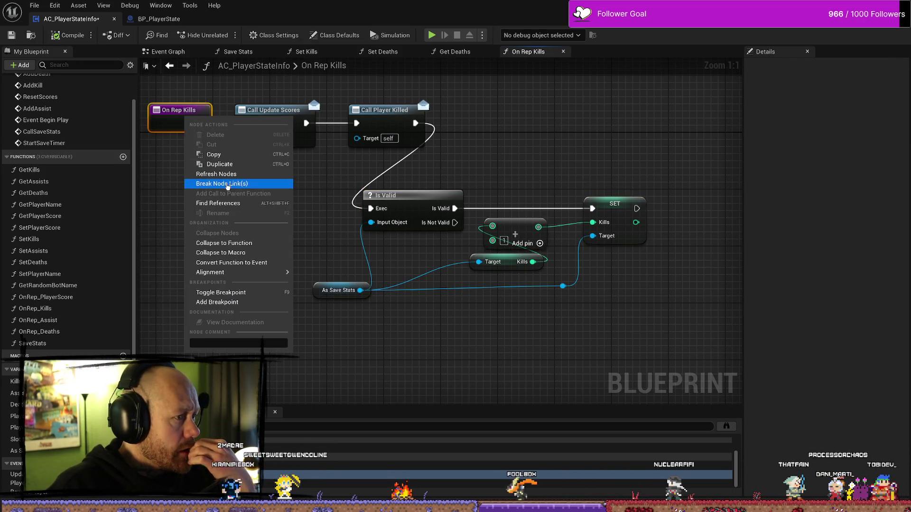
left_click(223, 204)
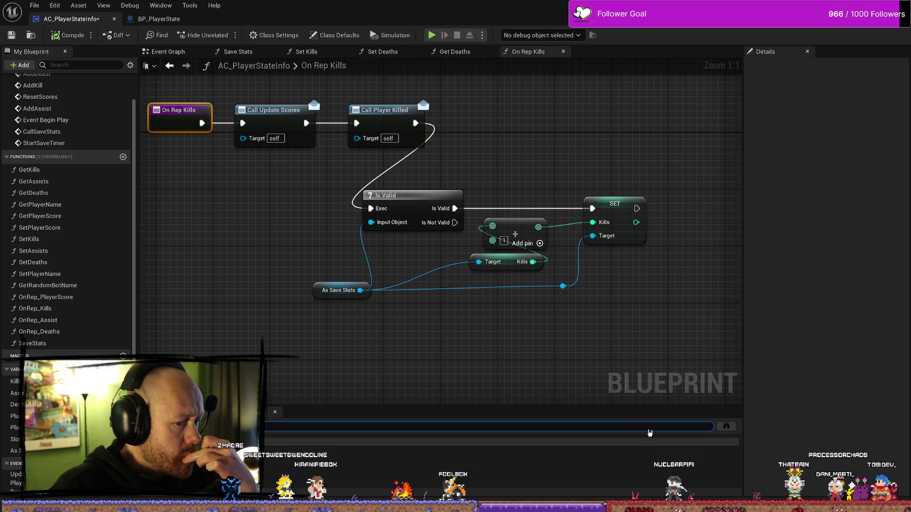
left_click(727, 427)
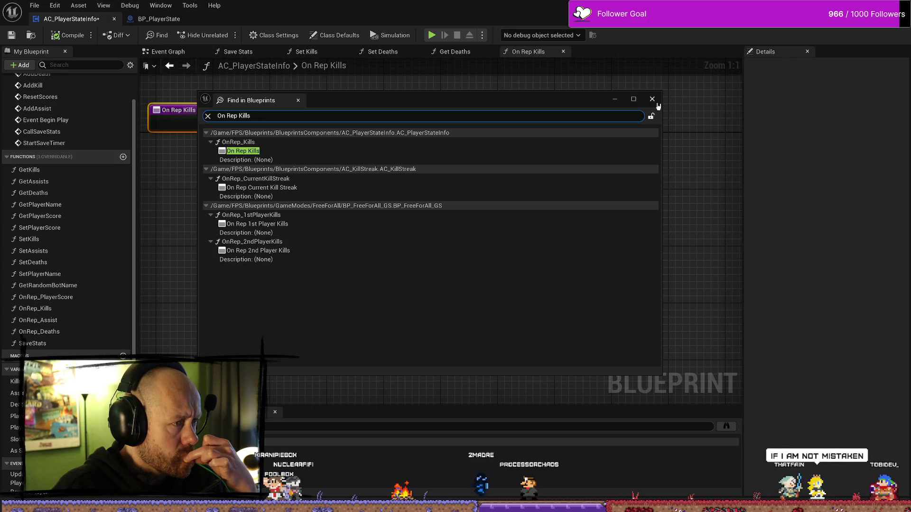
Close the blueprint search and inspect the Kills setter and its replication settings in Set Kills
left_click(653, 99)
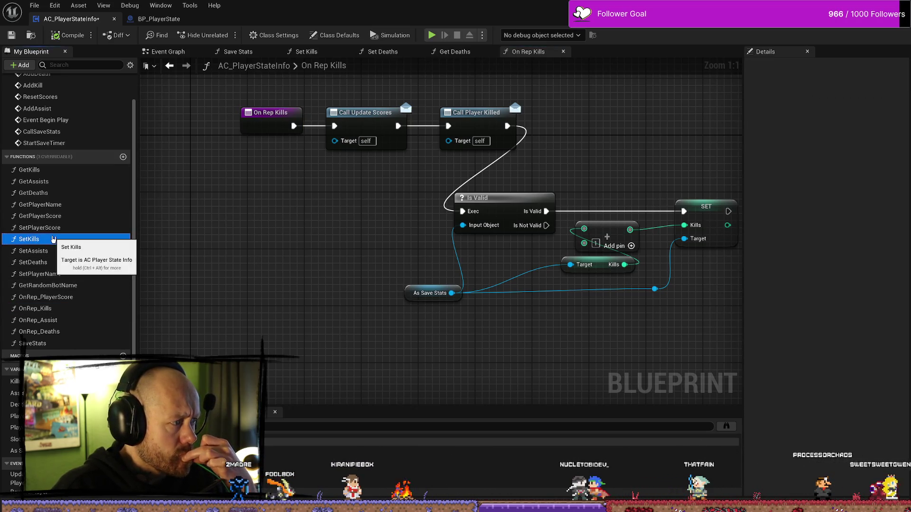
double_click(29, 239)
left_click(393, 203)
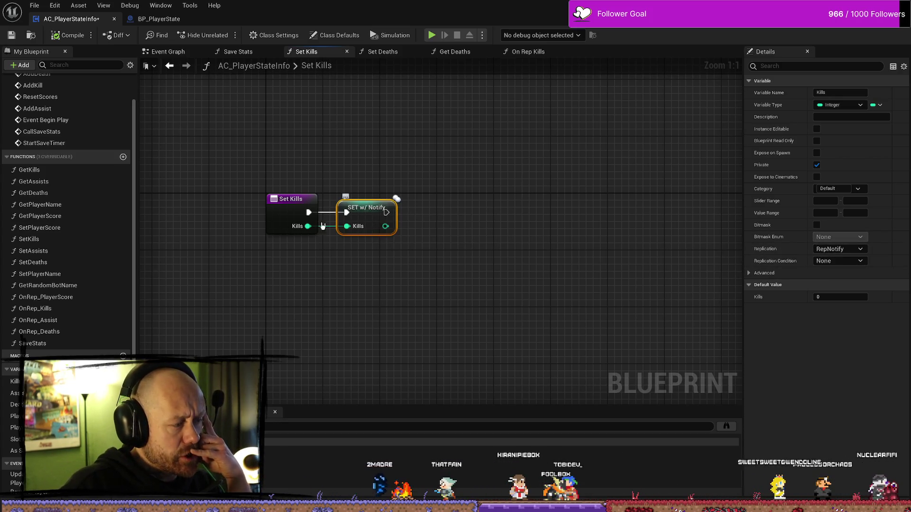
left_click(274, 198)
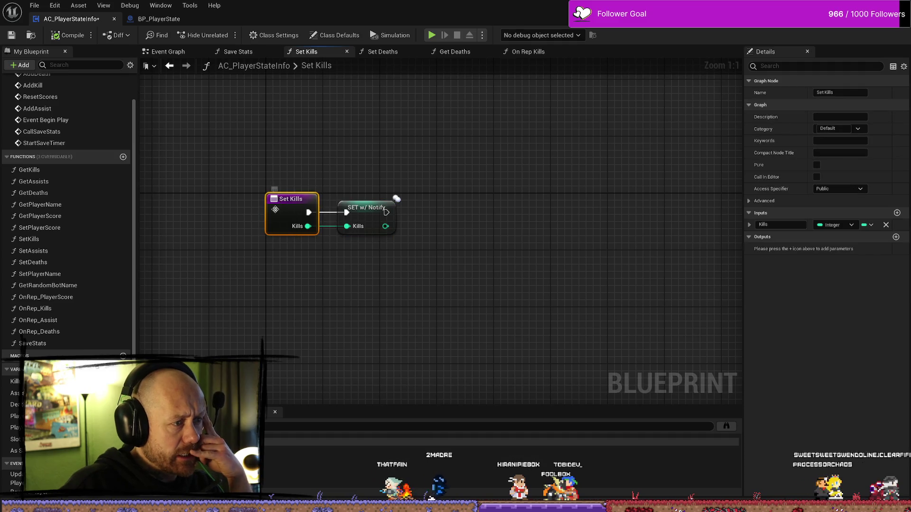
left_click(365, 219)
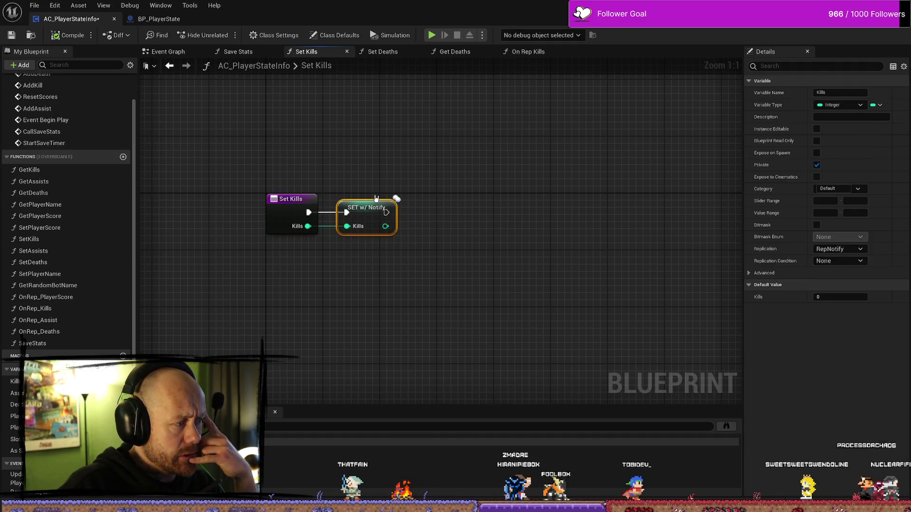
In On Rep Kills, move the Is Valid and SET nodes into line with the chain
double_click(43, 309)
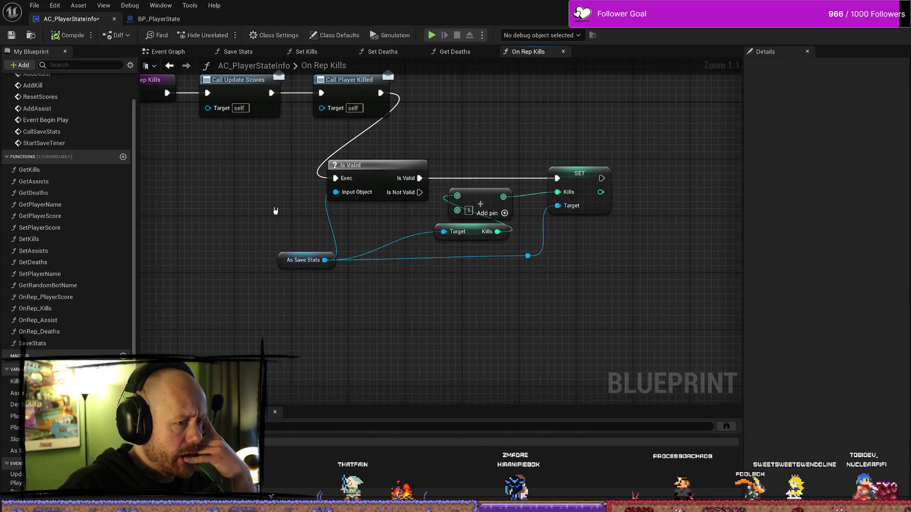
left_click_drag(632, 154, 315, 301)
mouse_move(379, 175)
left_mouse_down()
mouse_move(491, 154)
mouse_move(498, 114)
mouse_move(352, 245)
mouse_move(274, 234)
mouse_move(318, 186)
left_mouse_up()
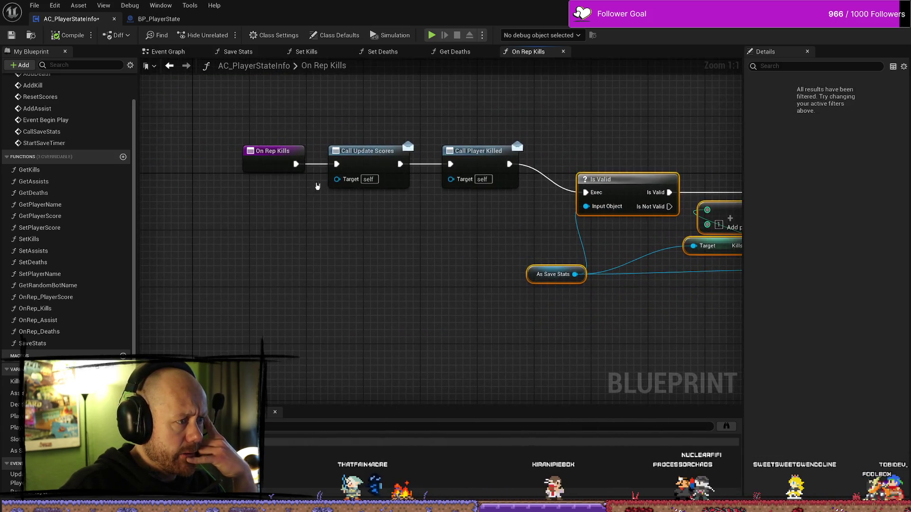
left_click(63, 36)
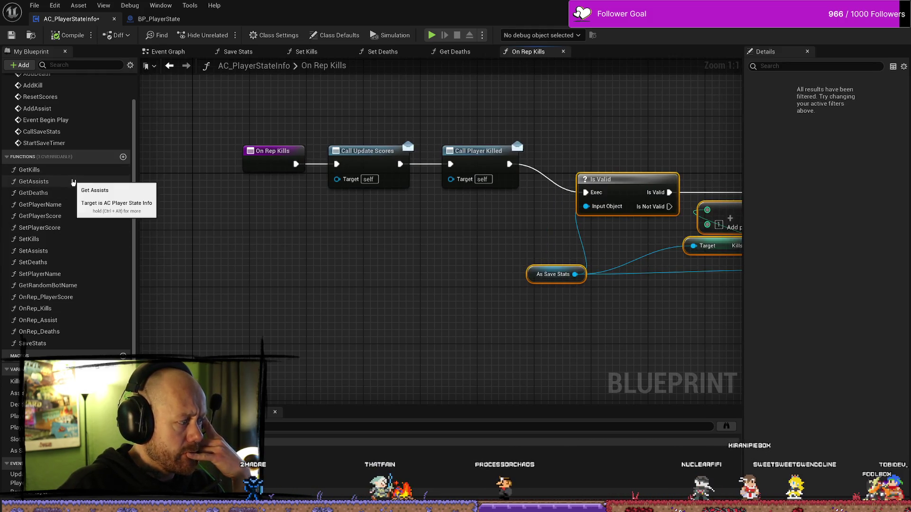
left_click_drag(263, 293, 276, 266)
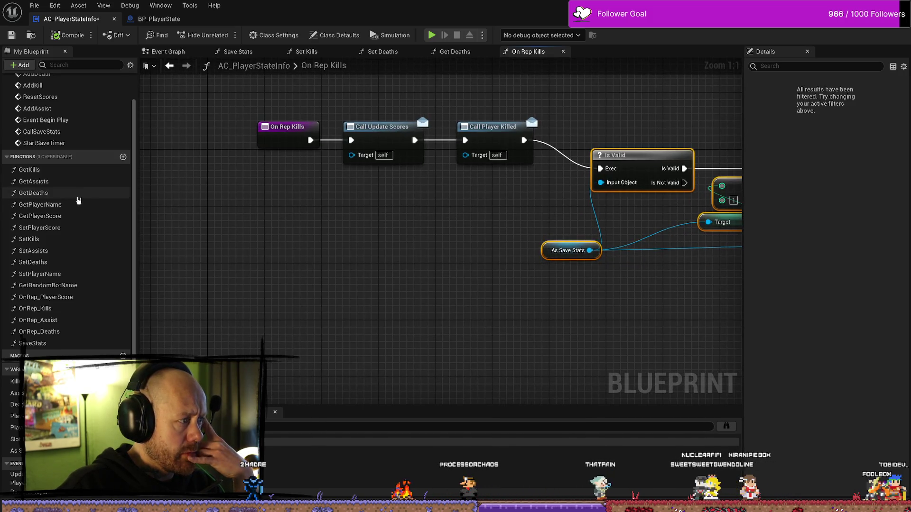
double_click(50, 242)
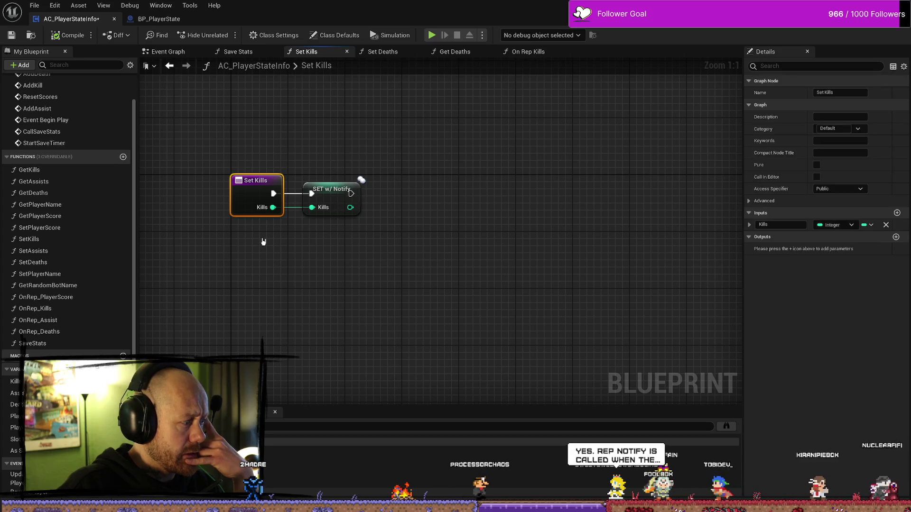
Inspect the Kills variable's RepNotify replication setting from the SET w/ Notify node
left_click(311, 253)
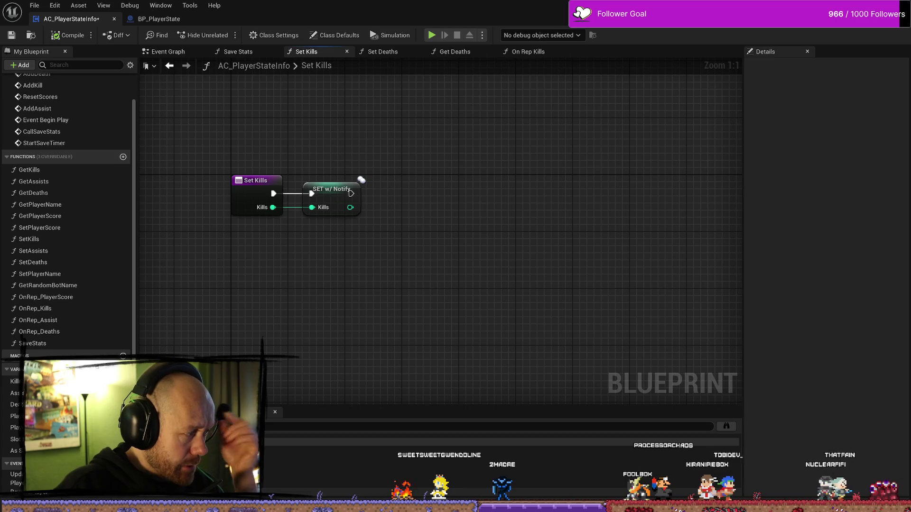
left_click(328, 198)
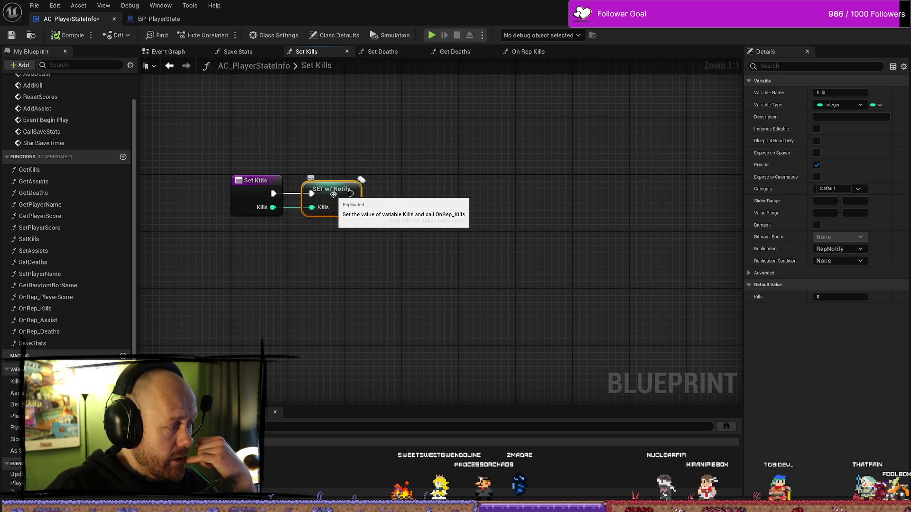
left_click(531, 204)
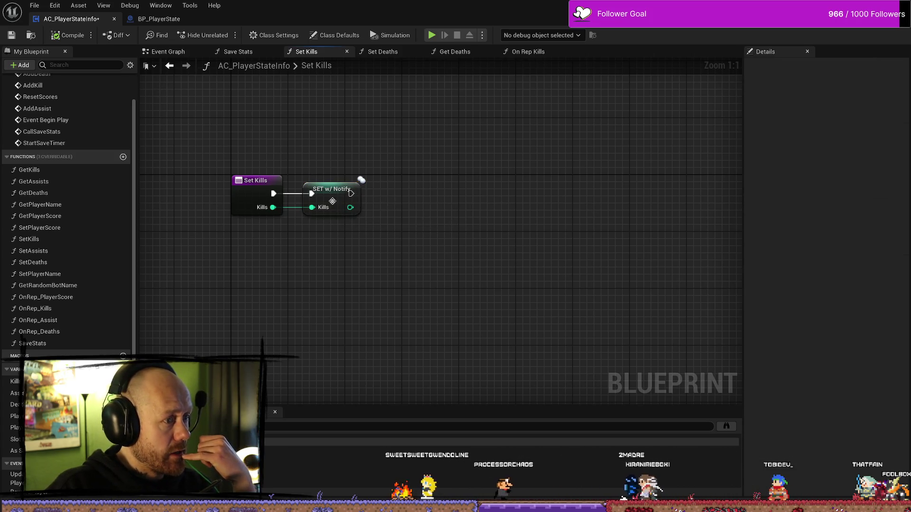
left_click(332, 199)
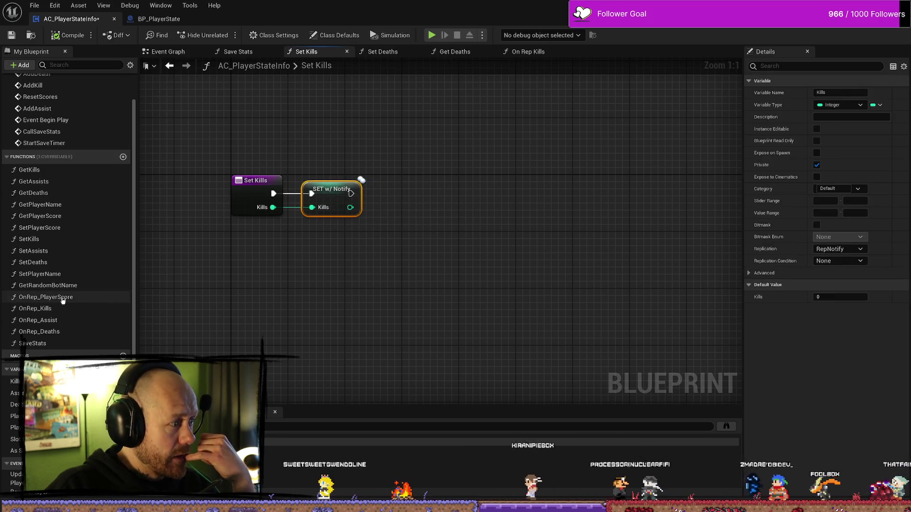
left_click(76, 310)
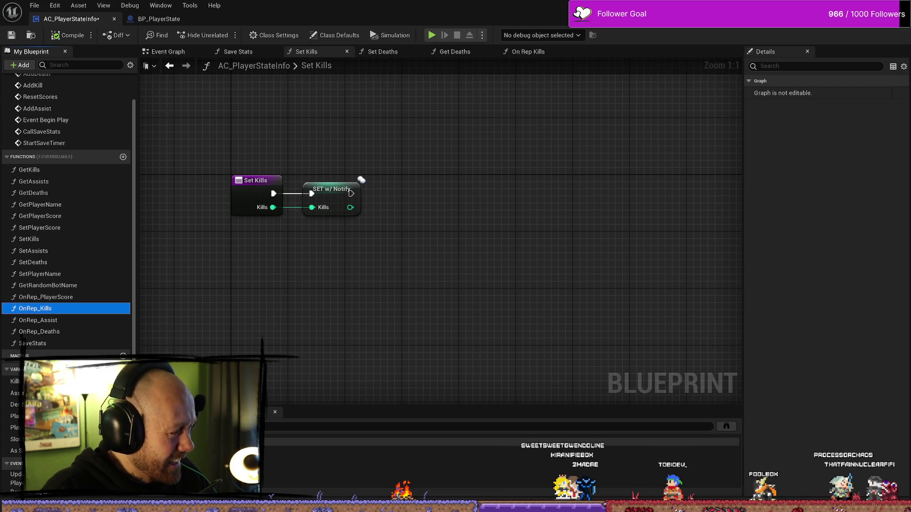
Recheck the Kills properties, browse OnRep_Assist, and reopen the On Rep Kills graph
left_click(457, 289)
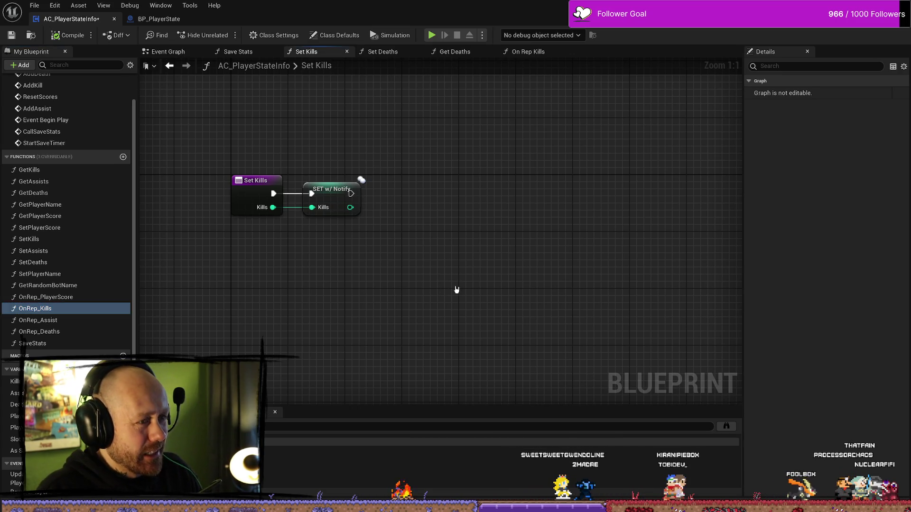
left_click(330, 197)
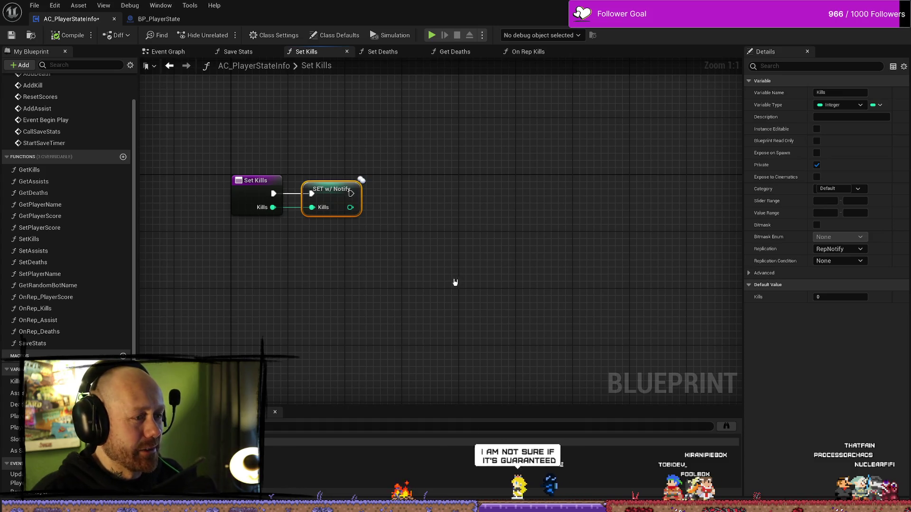
left_click(357, 298)
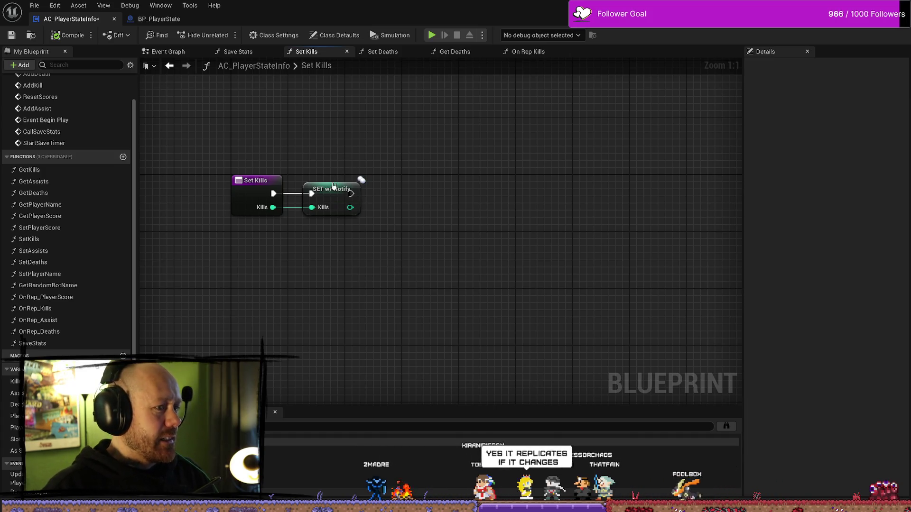
left_click(316, 189)
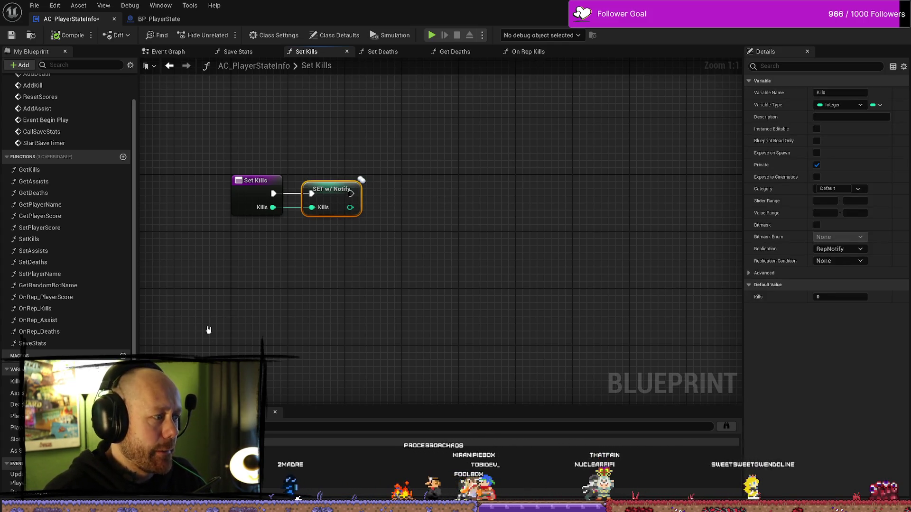
left_click(64, 325)
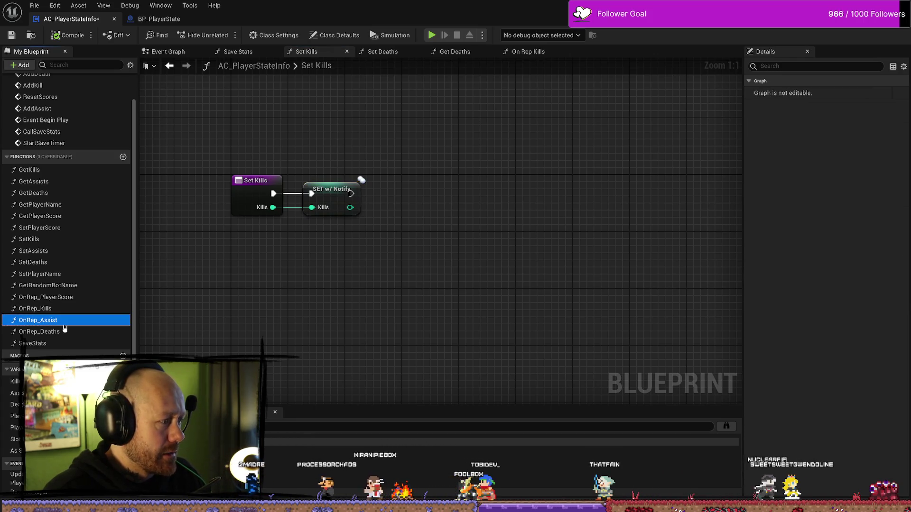
left_click(86, 309)
double_click(55, 307)
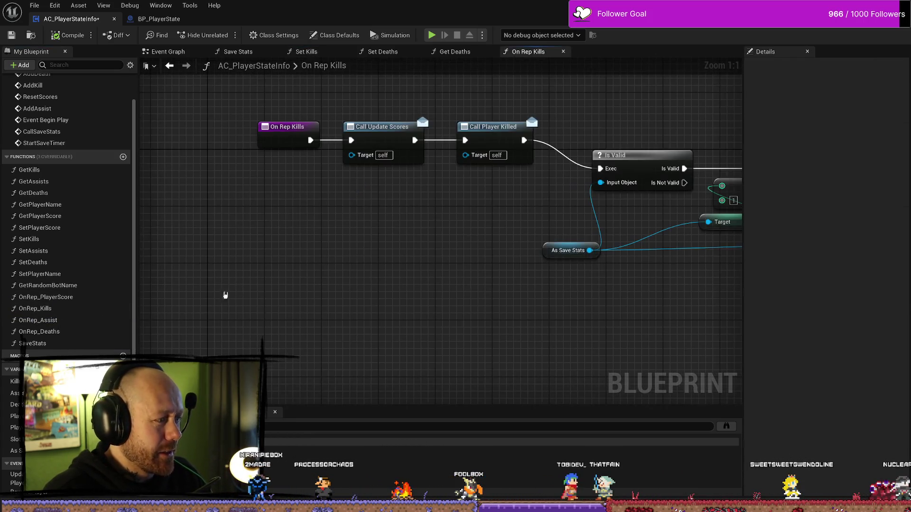
Select and recentre the On Rep Kills chain ending in the Is Valid and Set Kills nodes
scroll(328, 279, "down", 1)
scroll(331, 277, "up", 1)
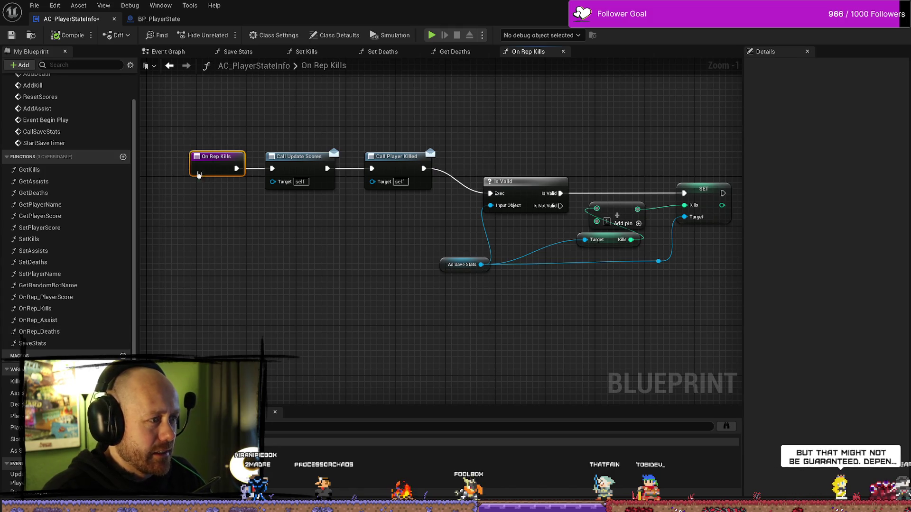
mouse_move(214, 137)
left_mouse_down()
mouse_move(146, 108)
mouse_move(189, 146)
mouse_move(242, 247)
left_mouse_up()
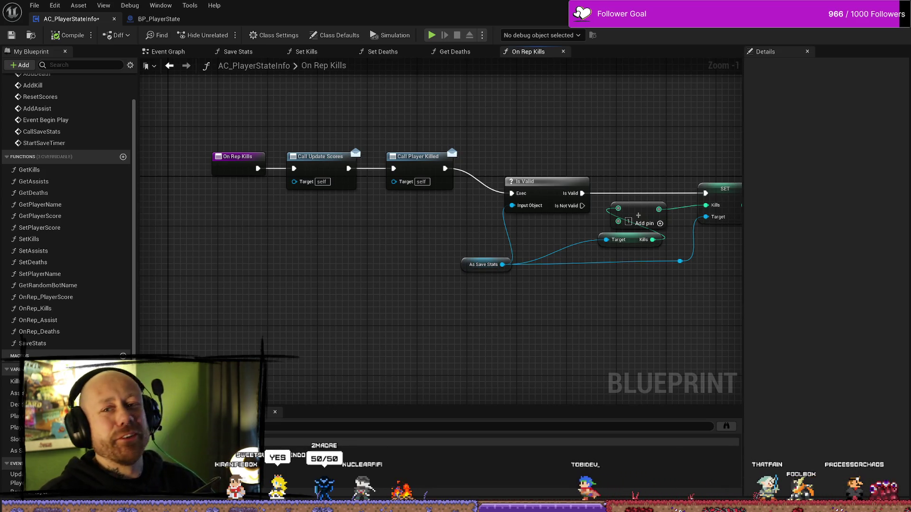
left_click_drag(548, 384, 407, 372)
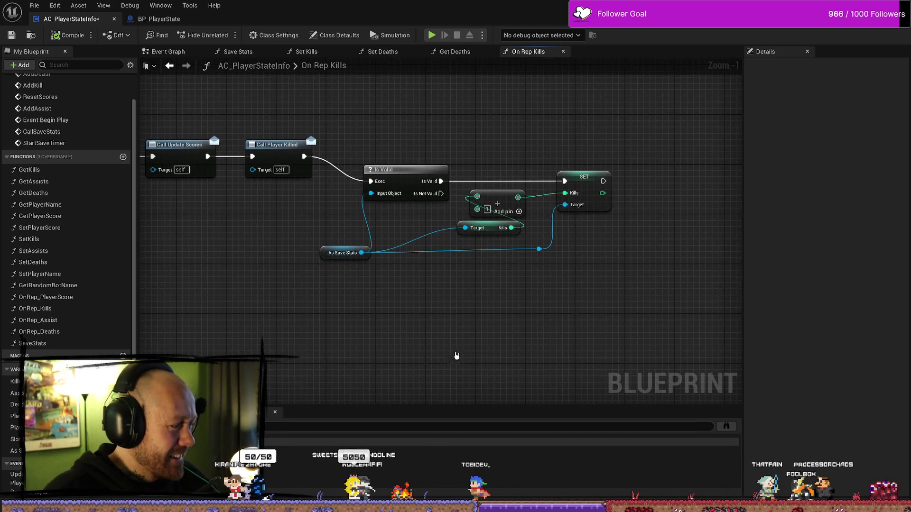
scroll(516, 341, "down", 3)
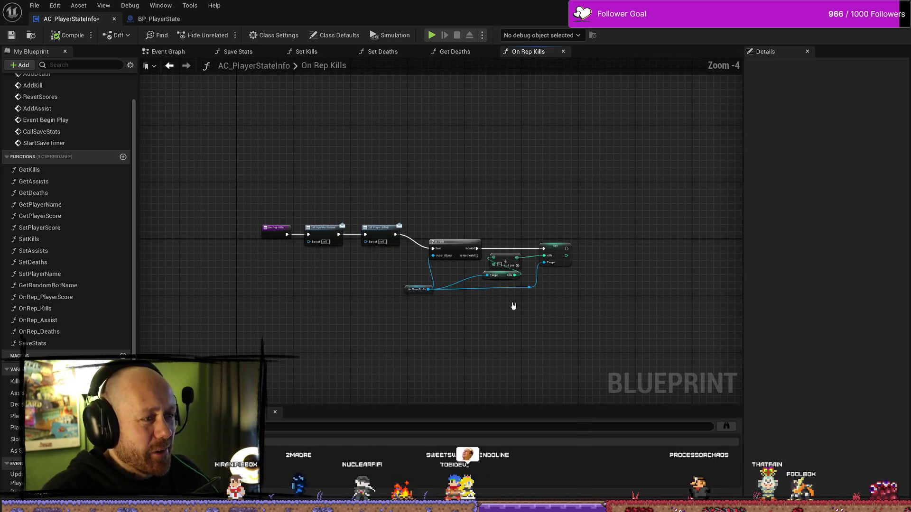
key("ctrl+a")
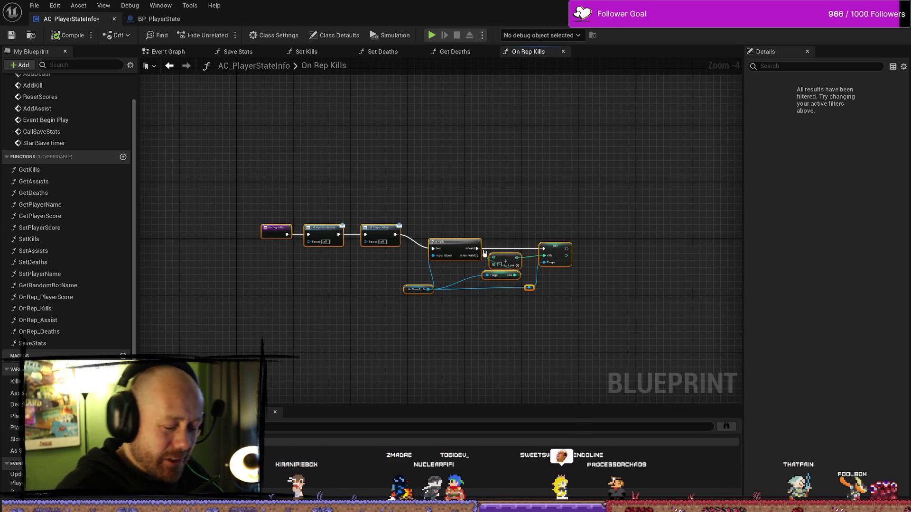
left_click(496, 187)
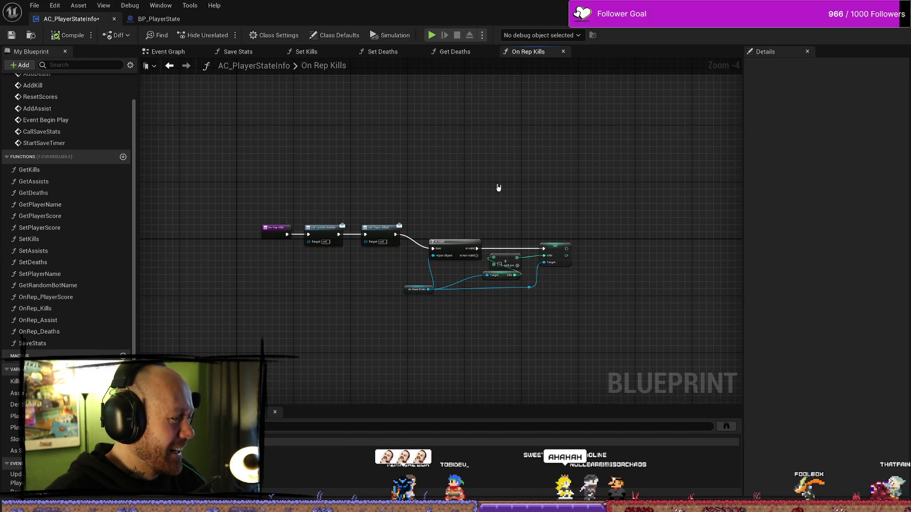
left_click_drag(386, 173, 429, 188)
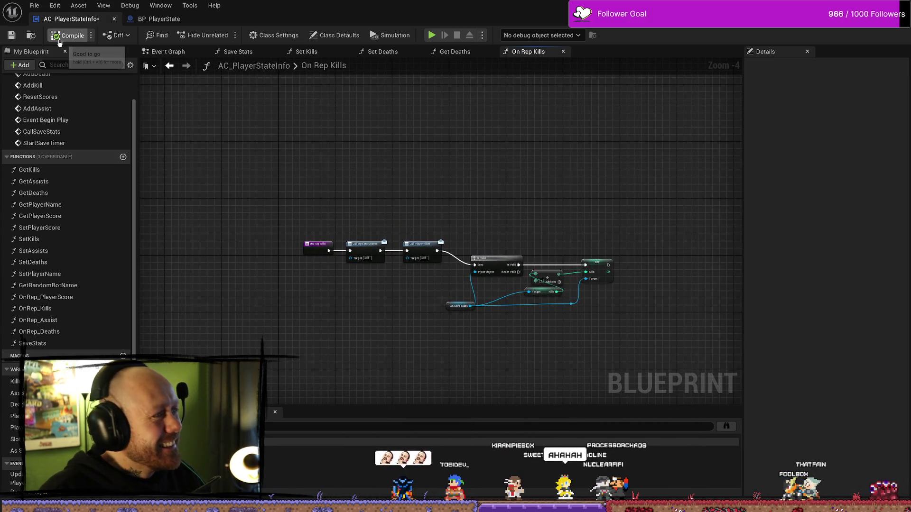
Launch Play-in-Editor from the MainMenu level, stopping and restarting it once
key("alt+Tab")
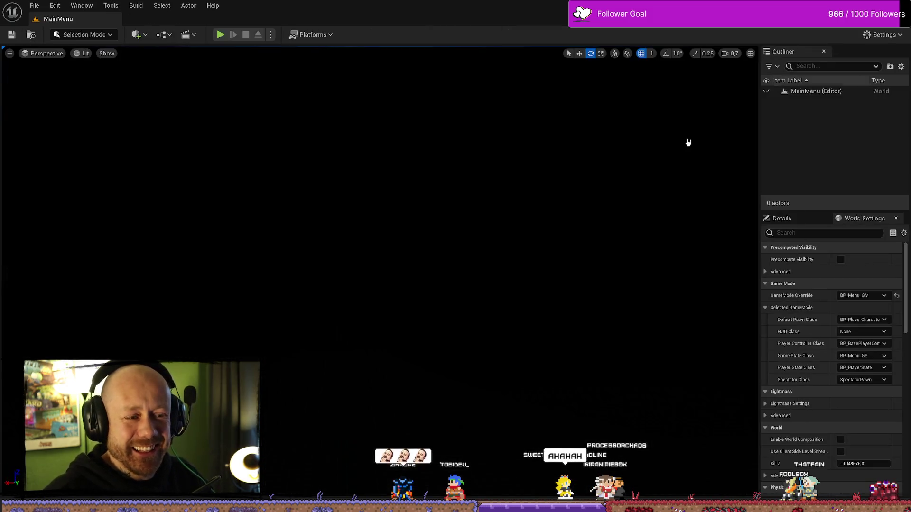
left_click(221, 35)
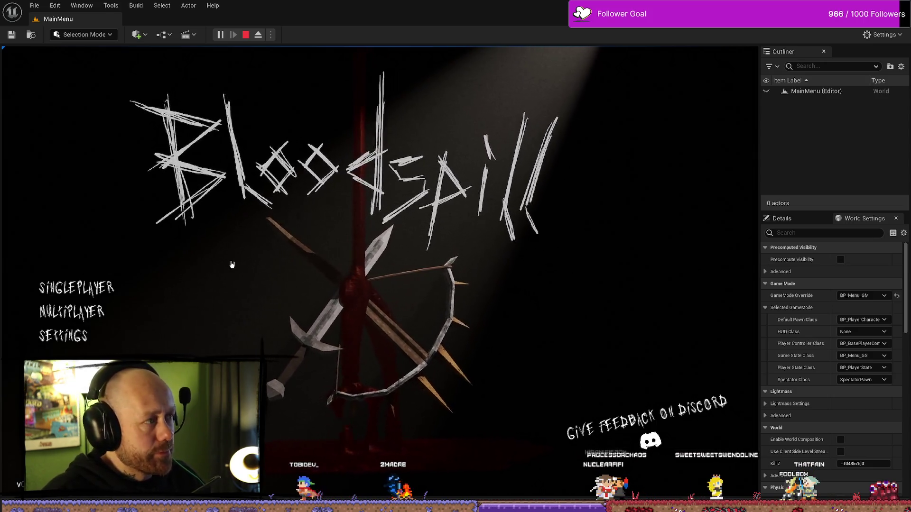
key("Escape")
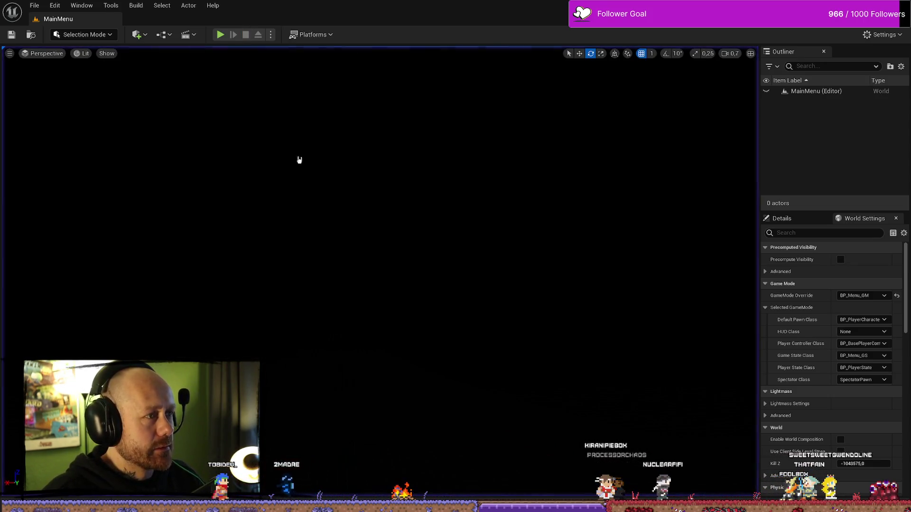
left_click(220, 35)
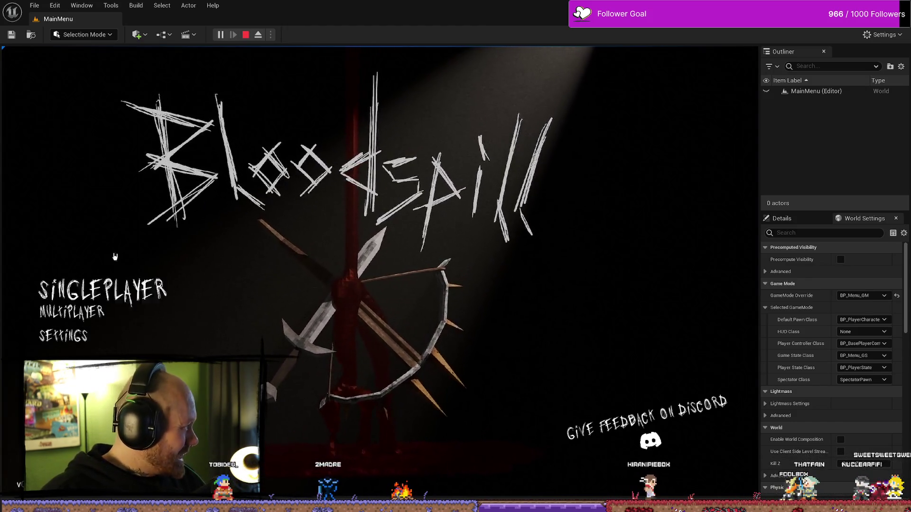
Start a singleplayer Deathmatch on Ruined Village, shoot enemies with the crossbow, respawn, then stop
left_click(76, 287)
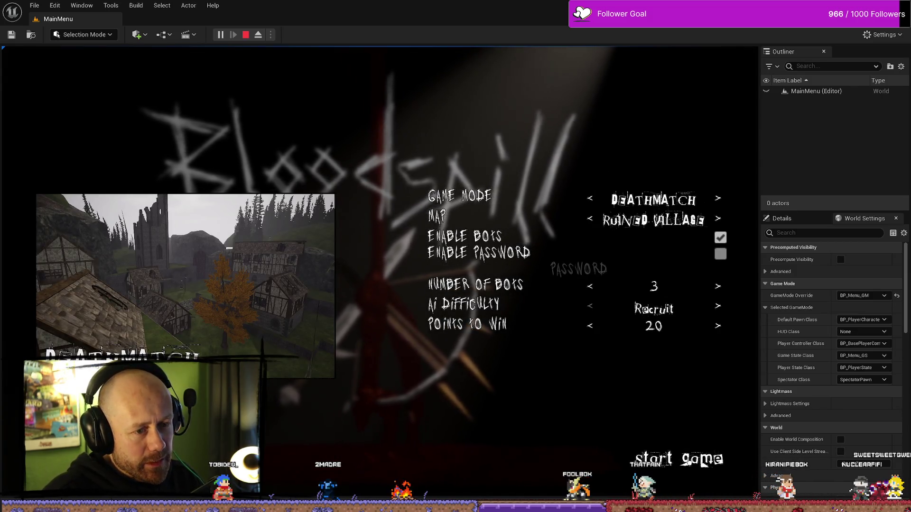
left_click(669, 455)
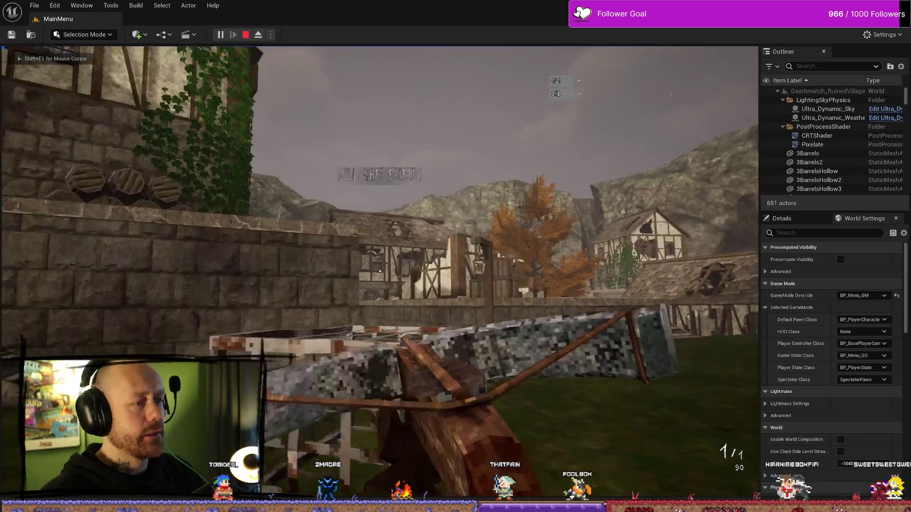
left_click(380, 272)
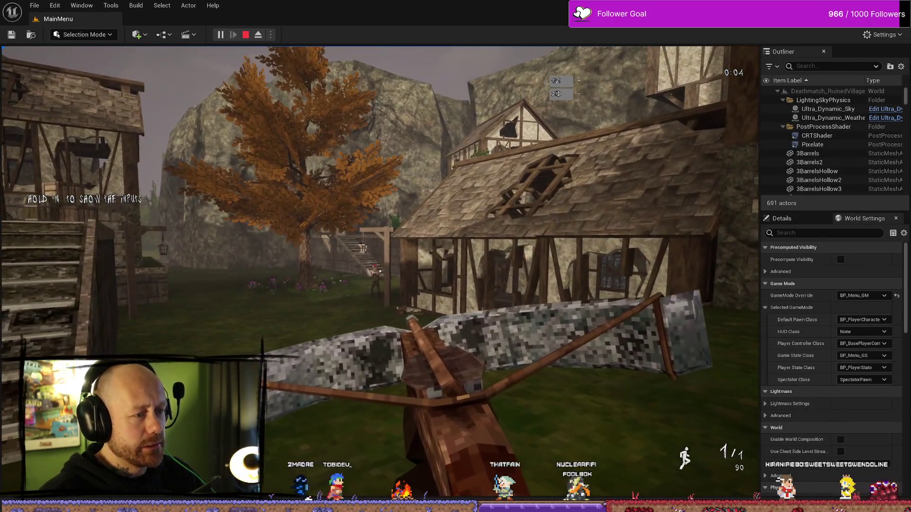
left_click(380, 272)
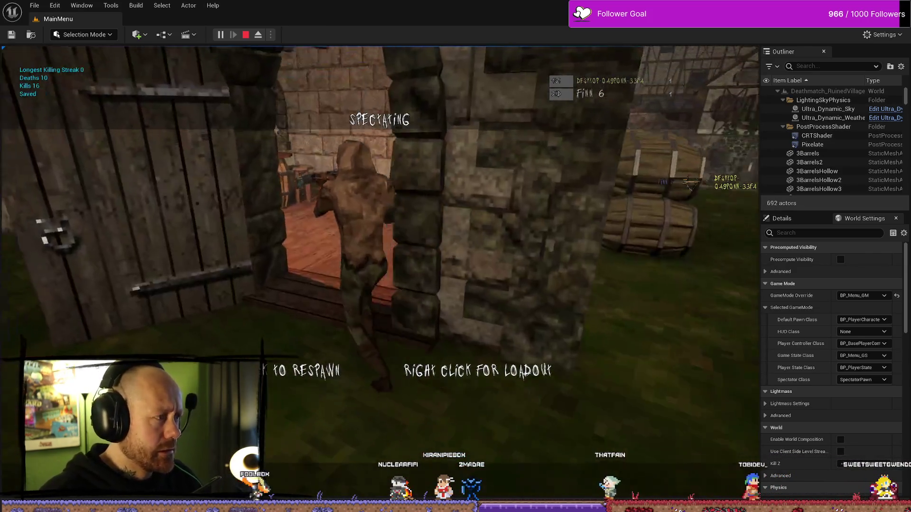
left_click(380, 271)
key("Escape")
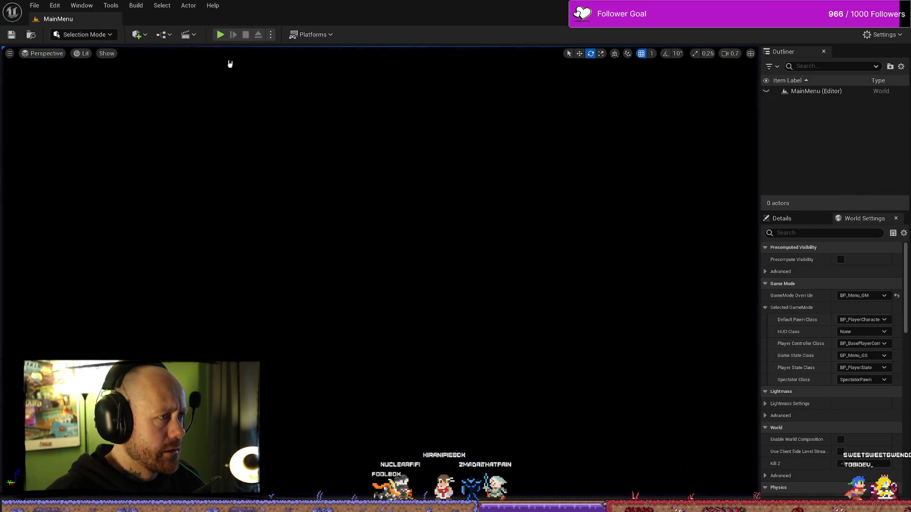
Run and stop Play once more, then save all modified assets with File > Save All
left_click(221, 35)
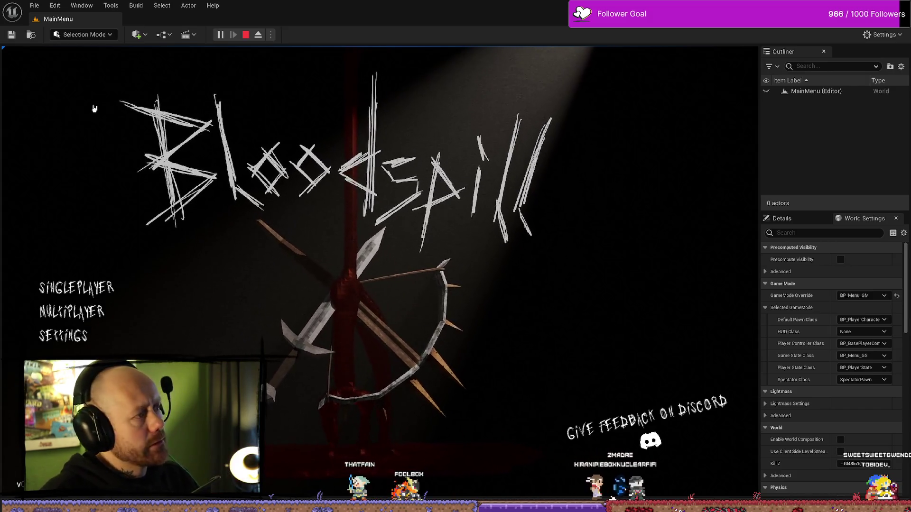
left_click(246, 38)
left_click(34, 6)
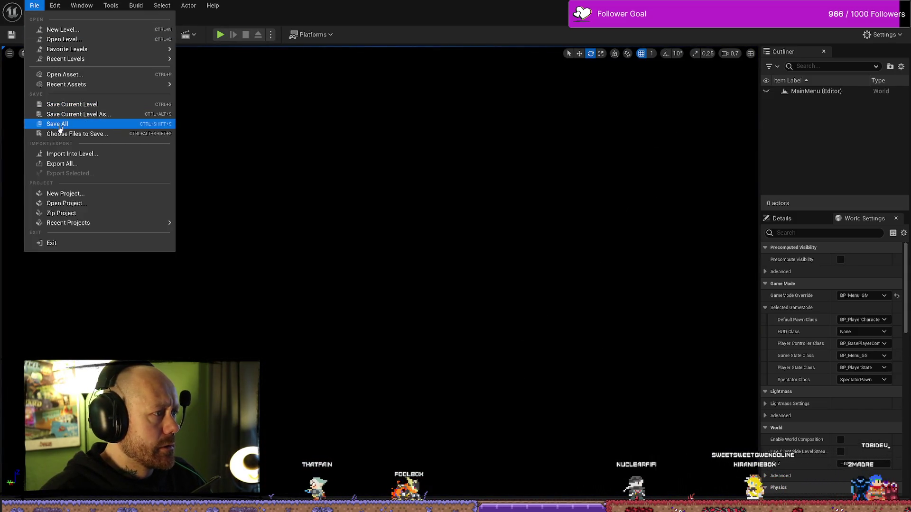
left_click(60, 128)
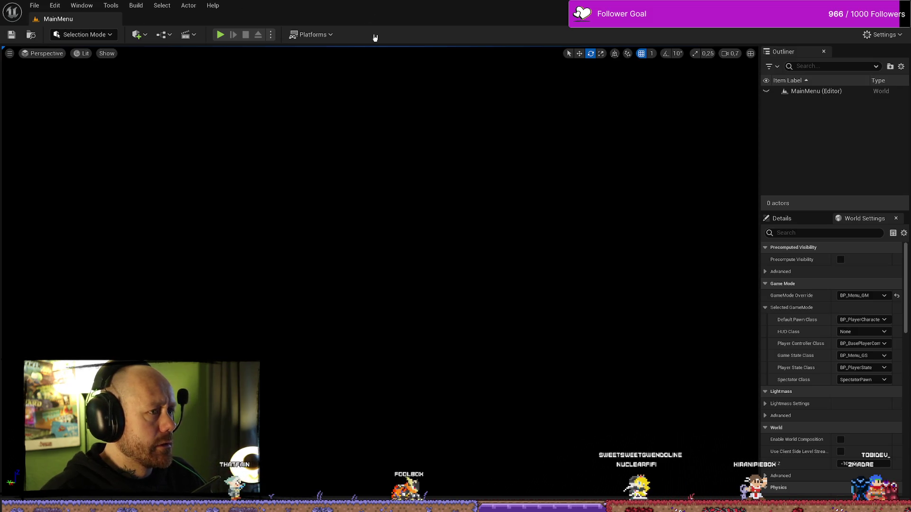
Bring up the Content Browser, then box-select the On Rep Kills nodes in AC_PlayerStateInfo
key("ctrl+space")
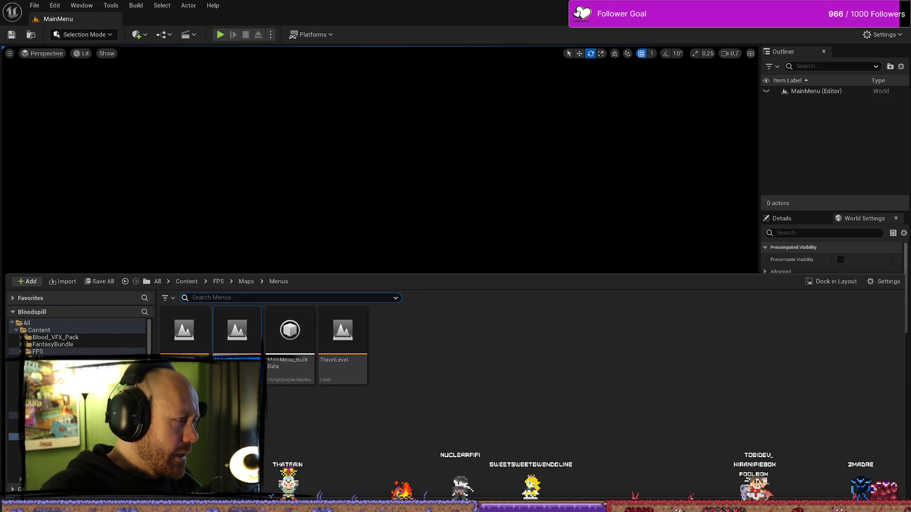
key("alt+Tab")
left_click_drag(643, 217, 462, 333)
Nudge the On Rep Kills node group up, zoom in, and save AC_PlayerStateInfo
left_click_drag(500, 260, 504, 253)
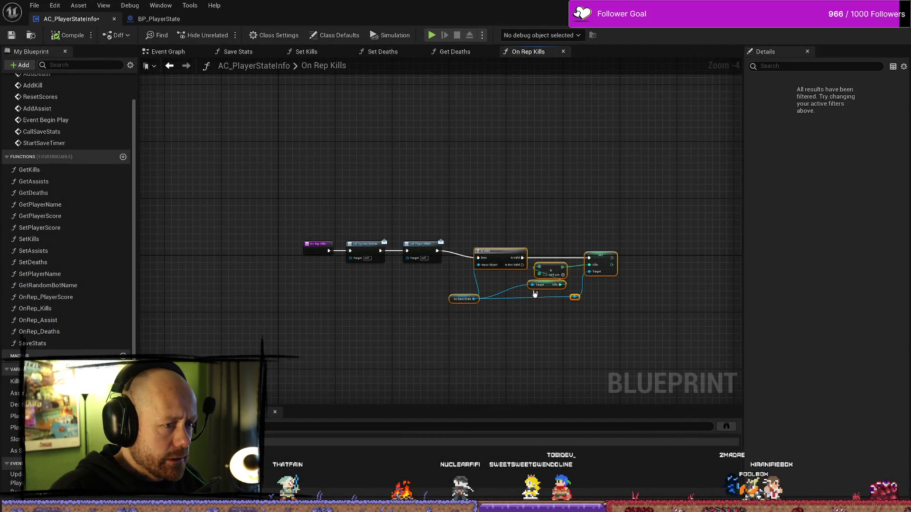
scroll(535, 294, "up", 2)
left_click(549, 121)
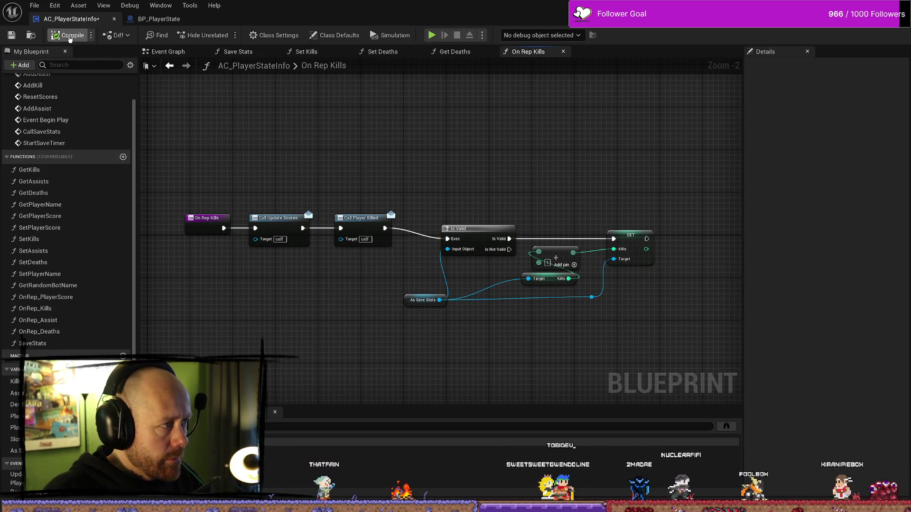
key("ctrl+s")
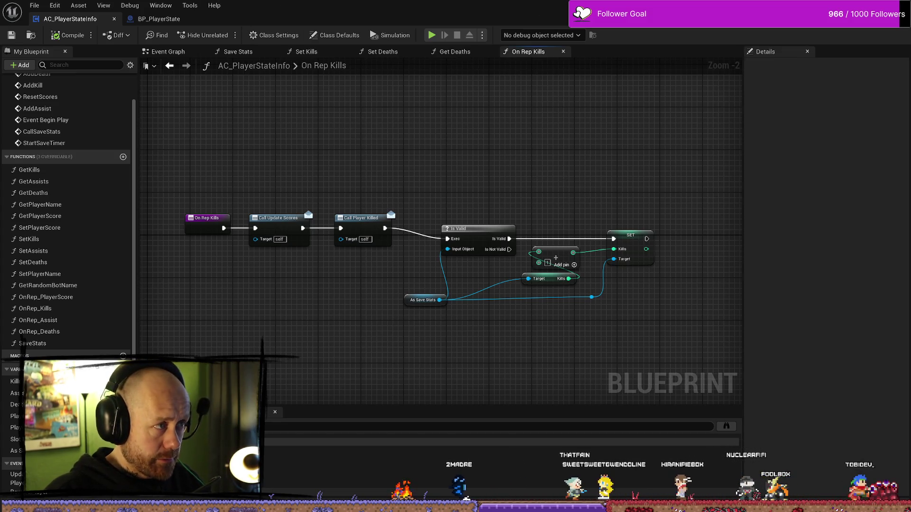
key("alt+Tab")
Package the project for Windows into the confirmed output folder and view the packaging log
left_click(312, 34)
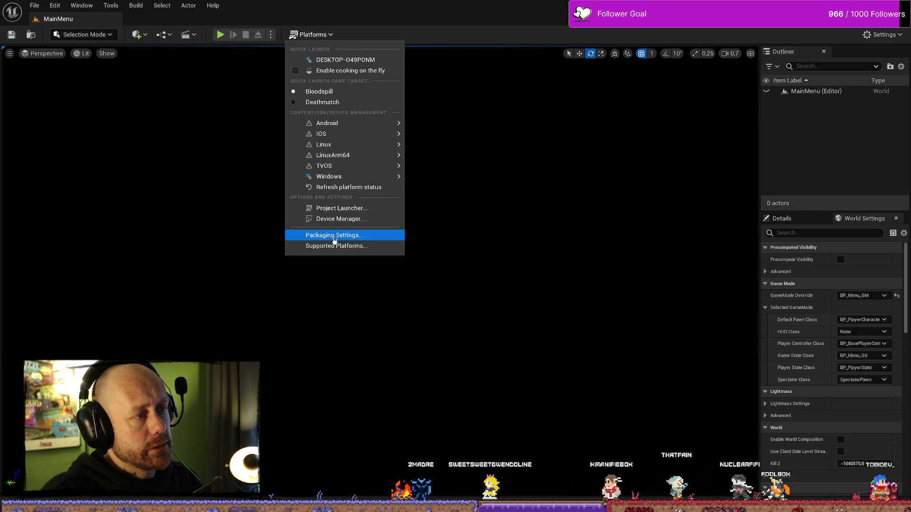
mouse_move(349, 181)
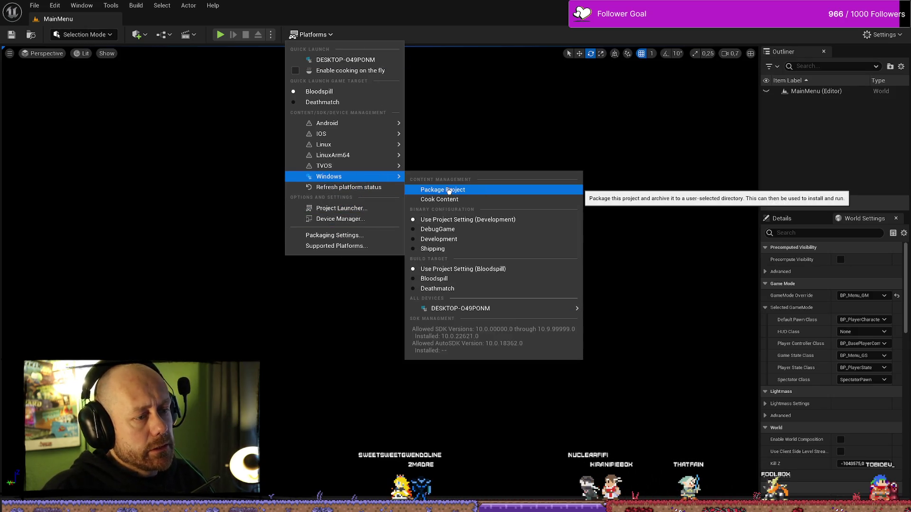
left_click(448, 190)
left_click(459, 338)
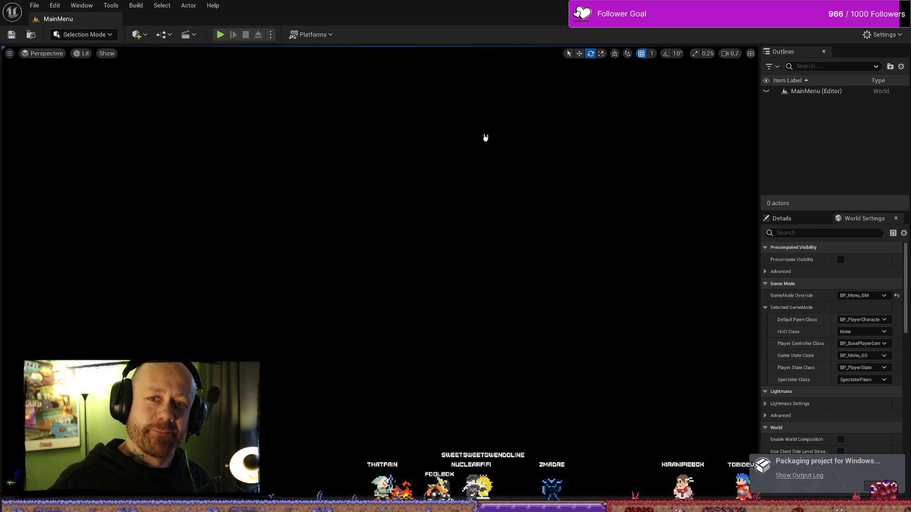
left_click(817, 482)
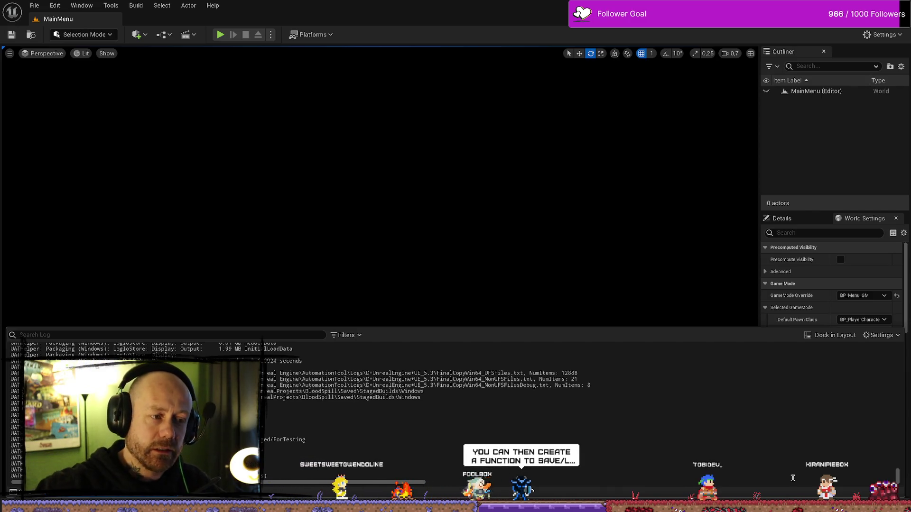
Close the Output Log once Windows packaging completes and open File Explorer
left_click(582, 321)
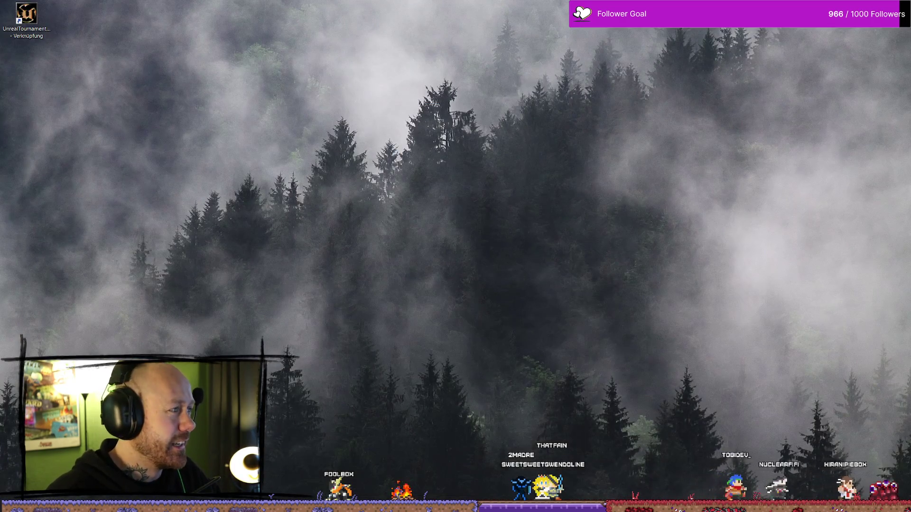
key("super+e")
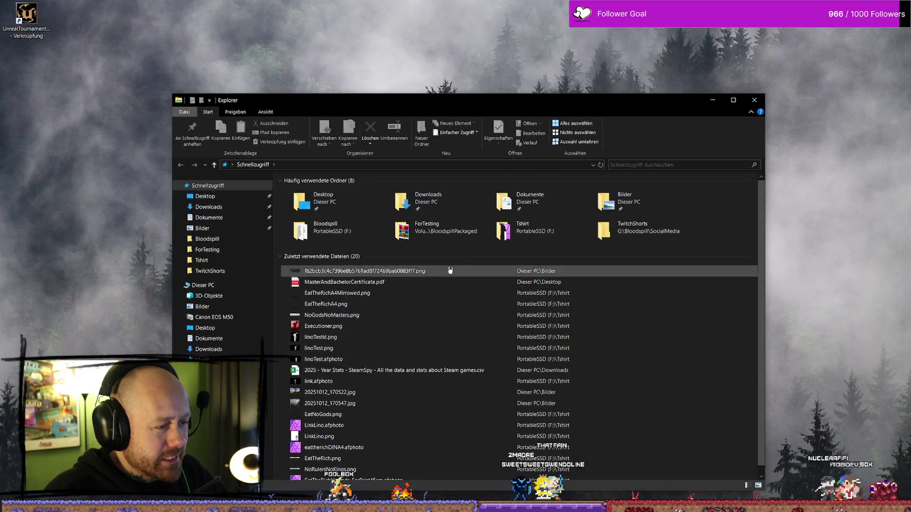
View the ForTesting folder's properties and close them without changes
right_click(430, 236)
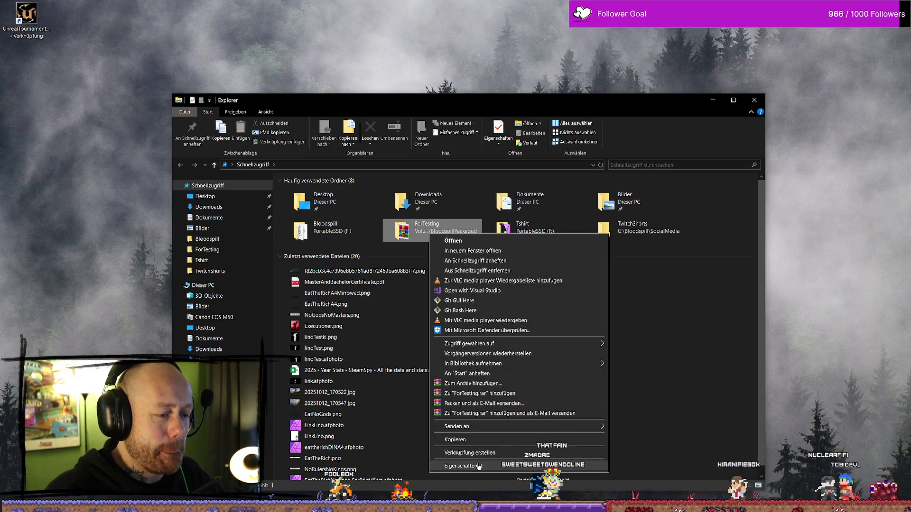
left_click(478, 467)
left_click(542, 435)
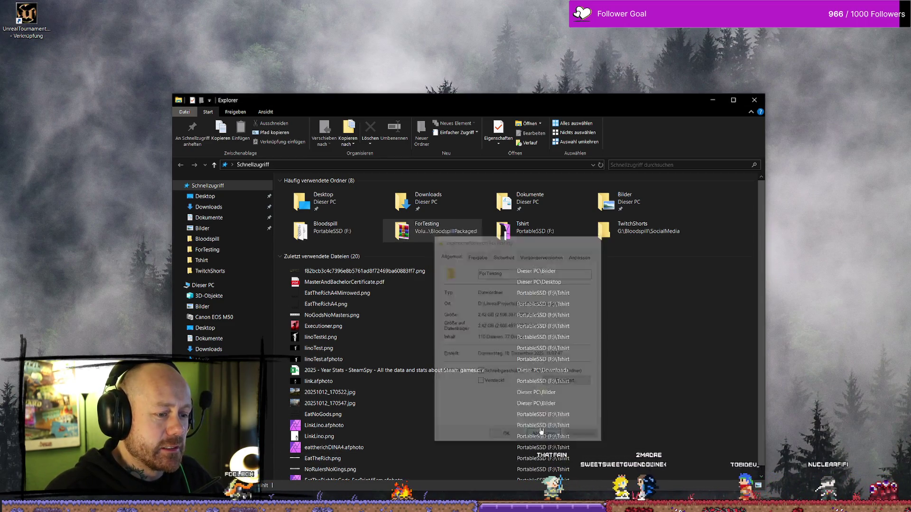
Browse into Windows > Bloodspill > Saved to find SaveGames, then go back to ForTesting
double_click(431, 231)
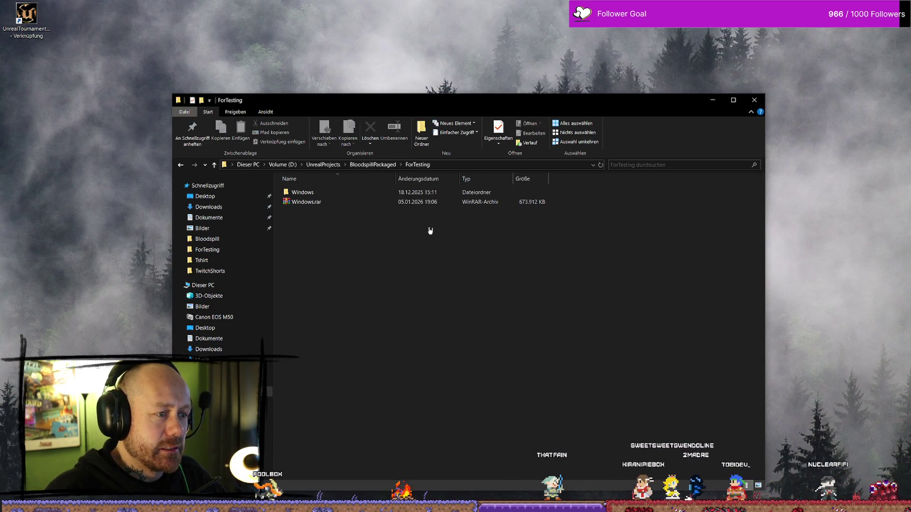
double_click(352, 193)
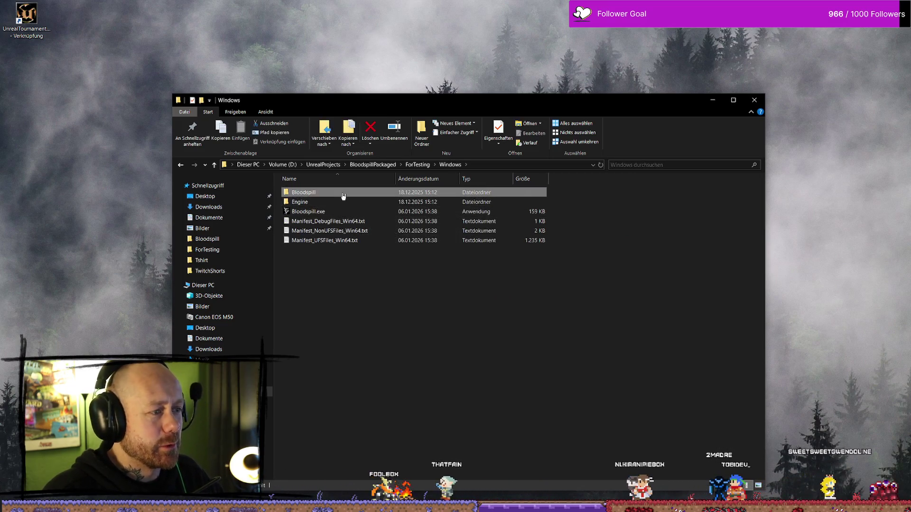
double_click(338, 192)
double_click(320, 212)
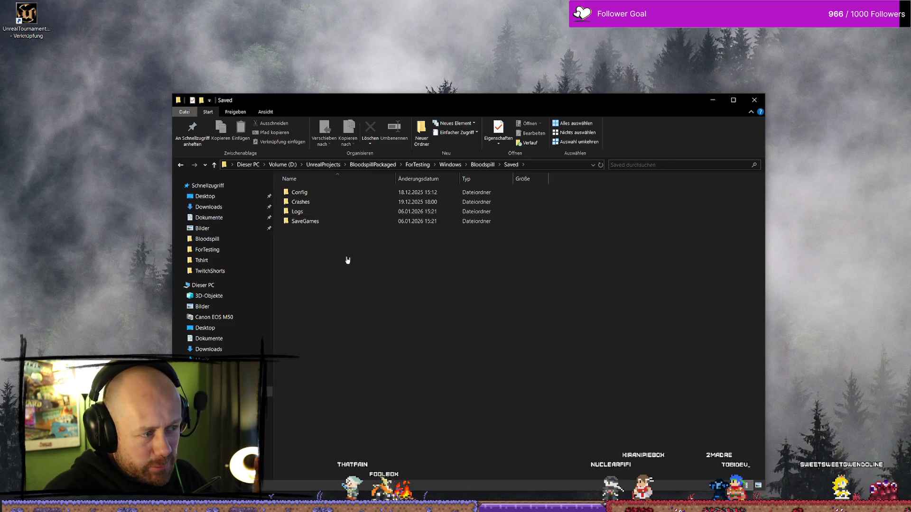
left_click(325, 221)
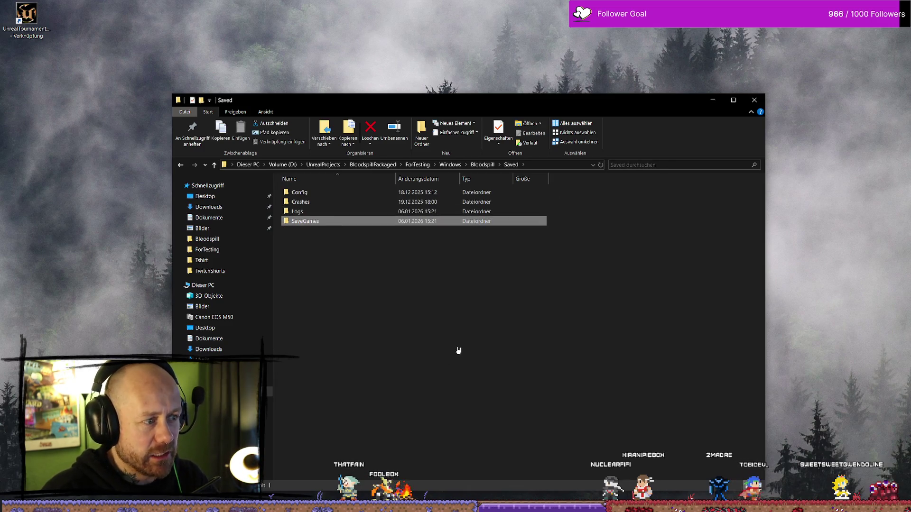
key("alt+Left")
key("alt+Left")
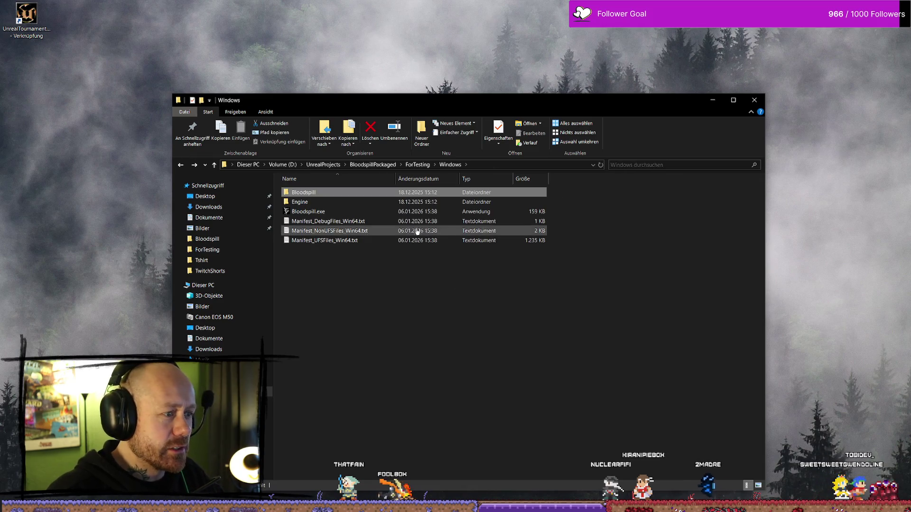
left_click(526, 319)
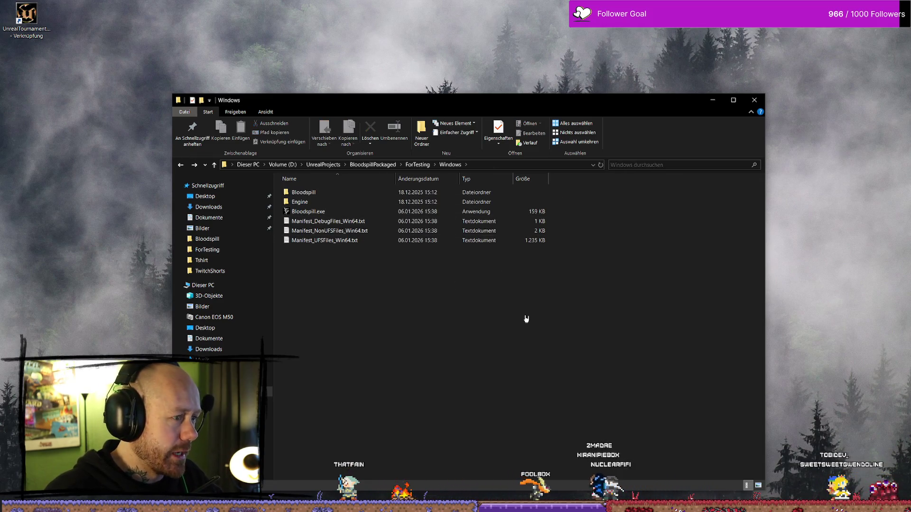
key("alt+Left")
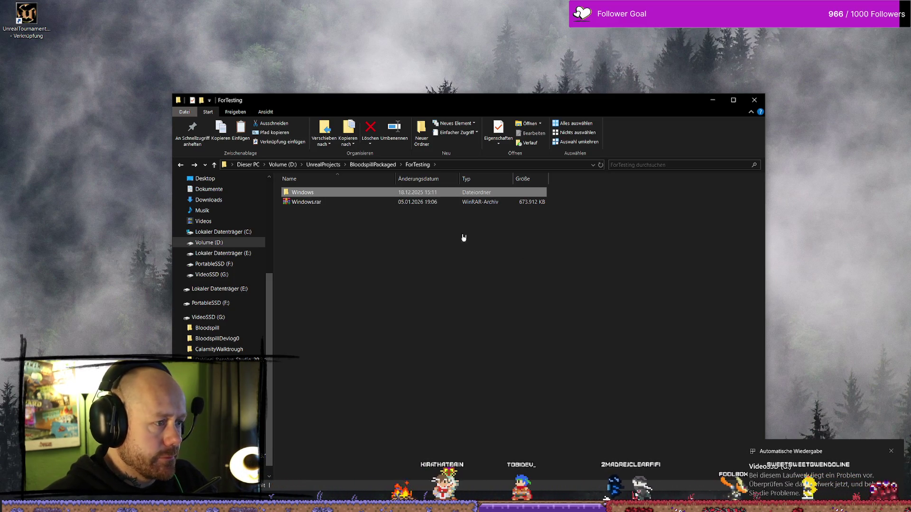
Delete the old Windows build folder from the VideoSSD (G:) drive
left_click(895, 456)
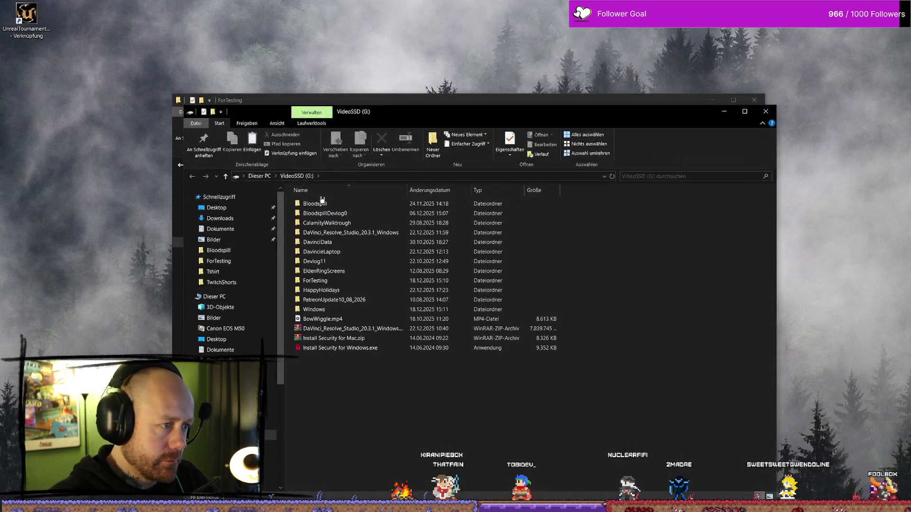
left_click(345, 311)
key("Delete")
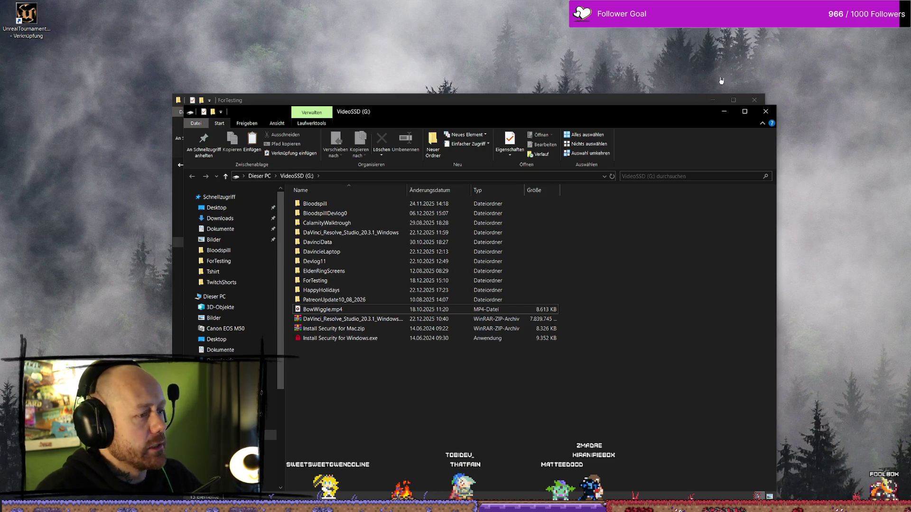
Copy the Windows build folder from ForTesting and paste it onto VideoSSD (G:)
left_click(730, 116)
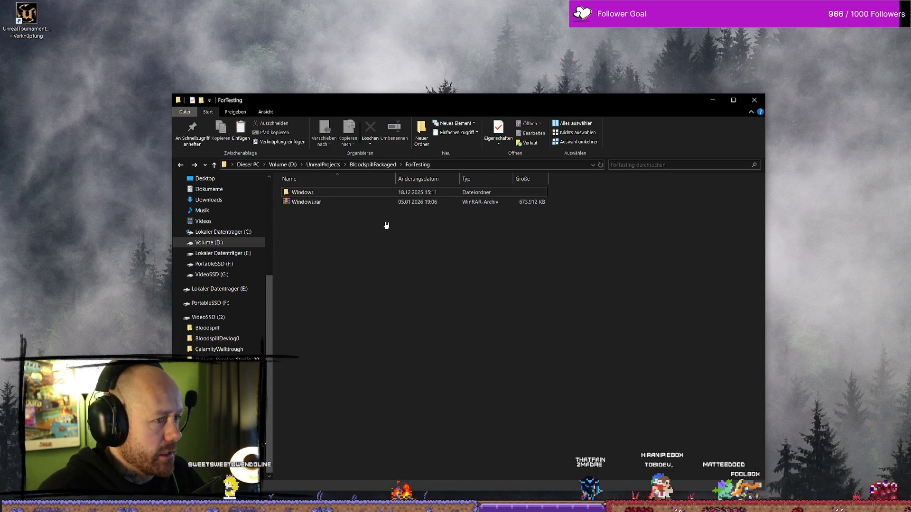
left_click(307, 190)
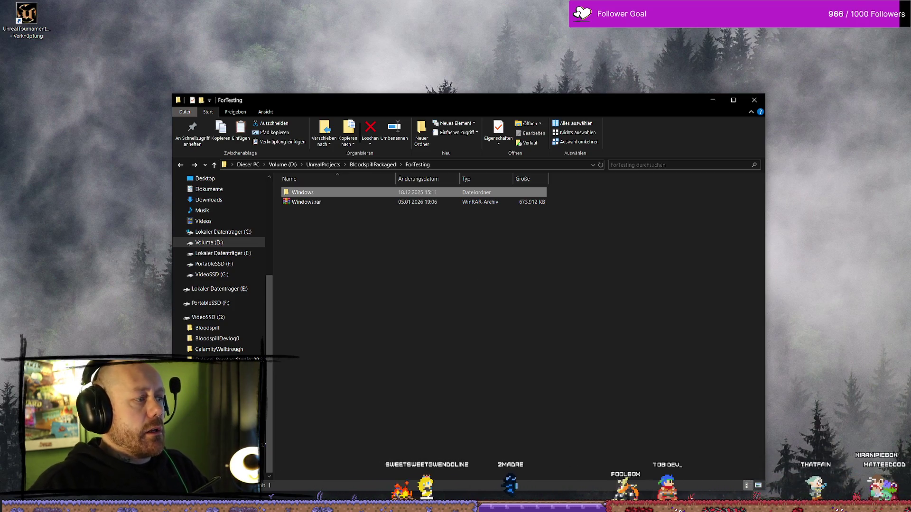
key("super+e")
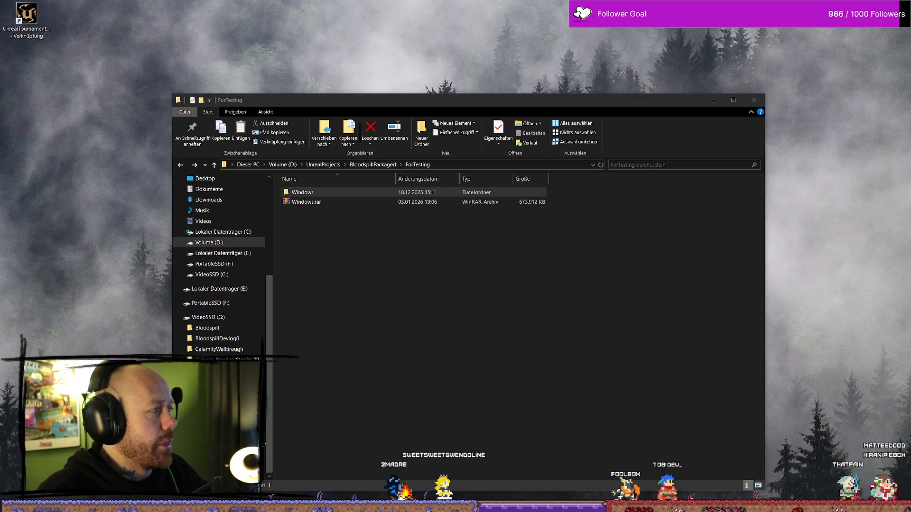
right_click(403, 453)
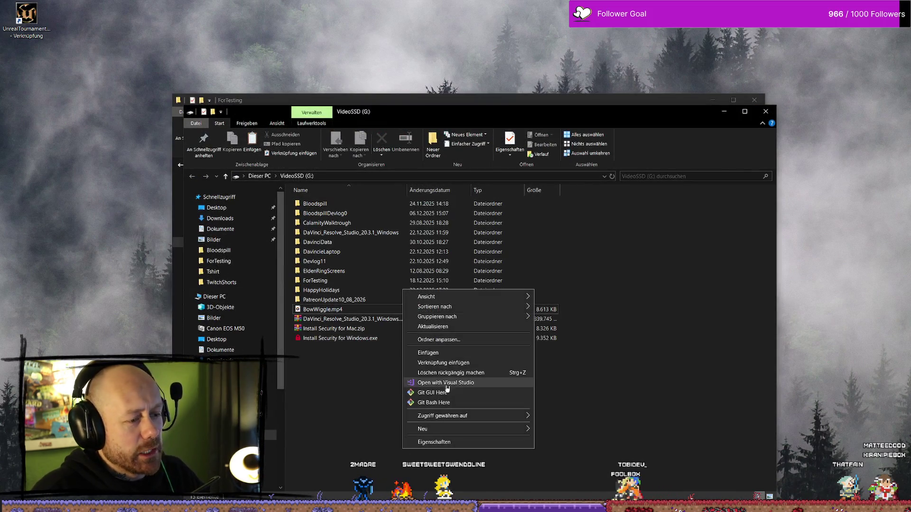
left_click(457, 355)
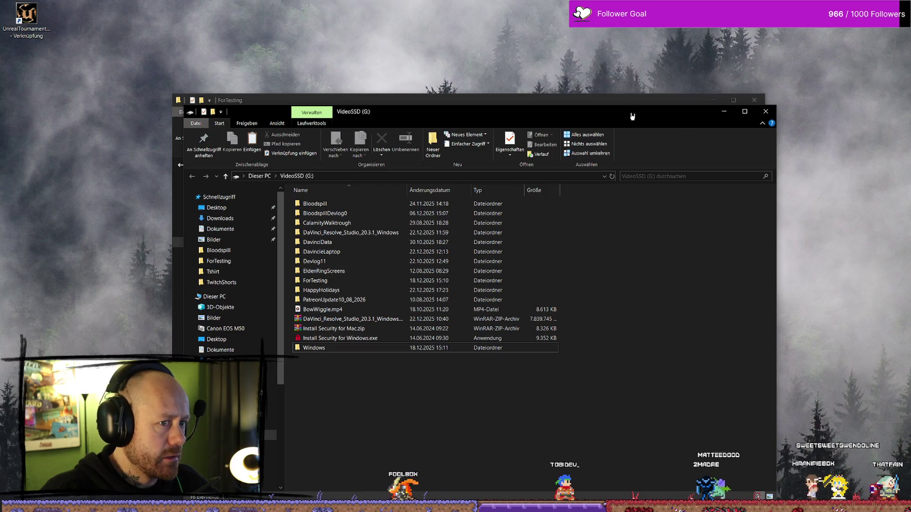
Bring the ForTesting window forward and open its Windows build folder
left_click_drag(632, 116, 618, 122)
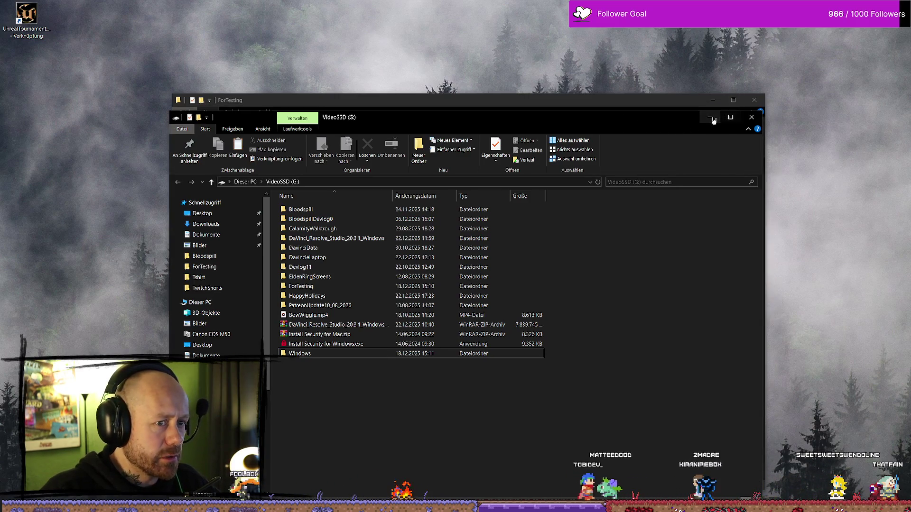
left_click(733, 108)
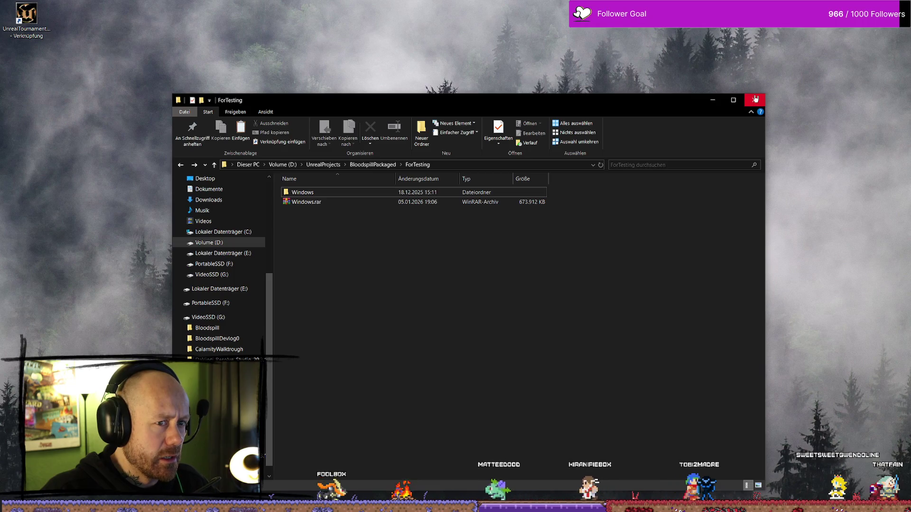
double_click(357, 191)
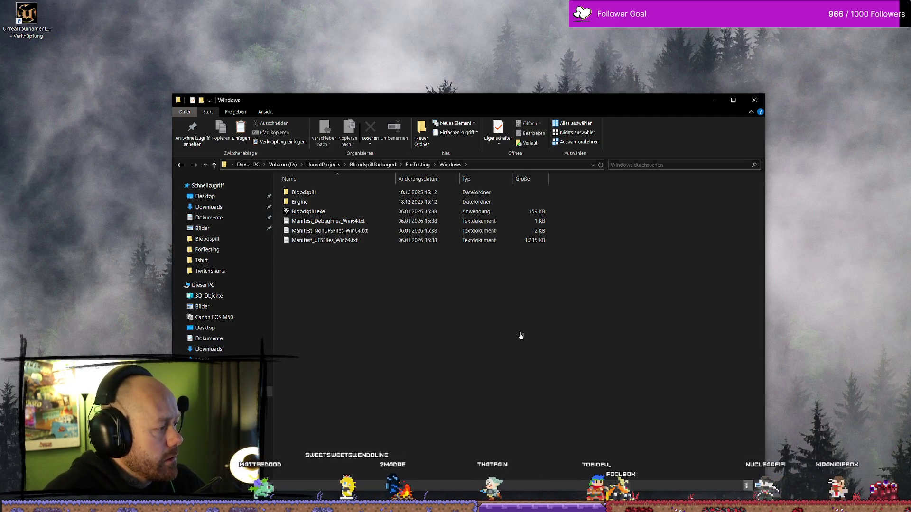
Launch Bloodspill.exe from the ForTesting\Windows build folder
left_click(315, 215)
double_click(315, 214)
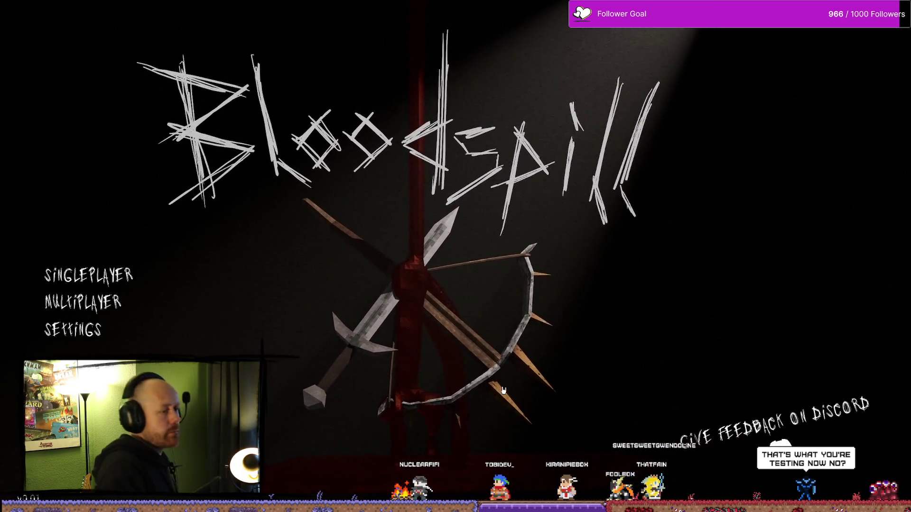
Join the Leichensektion server from the multiplayer server list
key("Return")
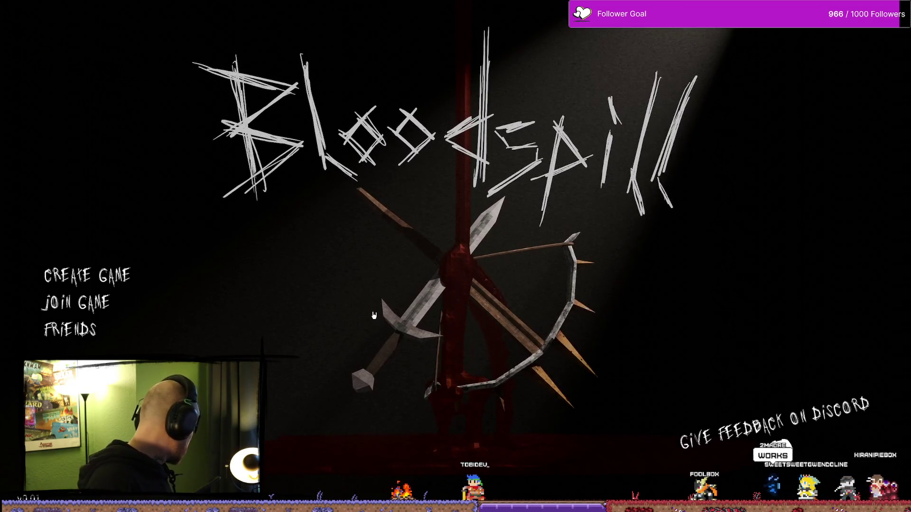
left_click(162, 311)
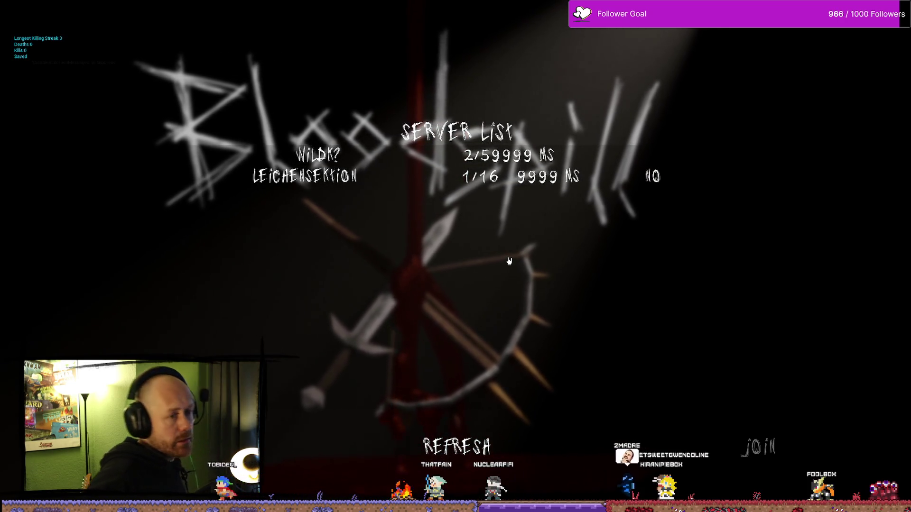
left_click(764, 444)
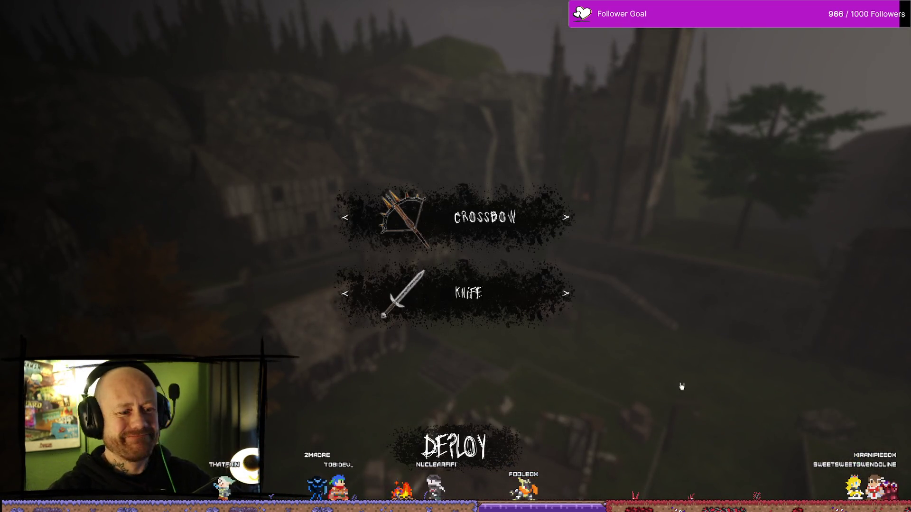
Deploy with the crossbow loadout, switch to the blade, kill two hooded enemies, and view the scoreboard
left_click(454, 446)
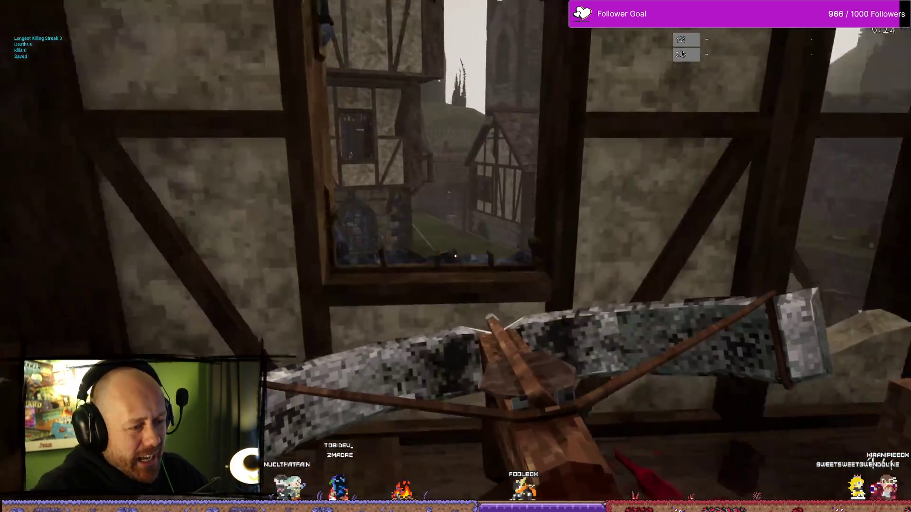
key("2")
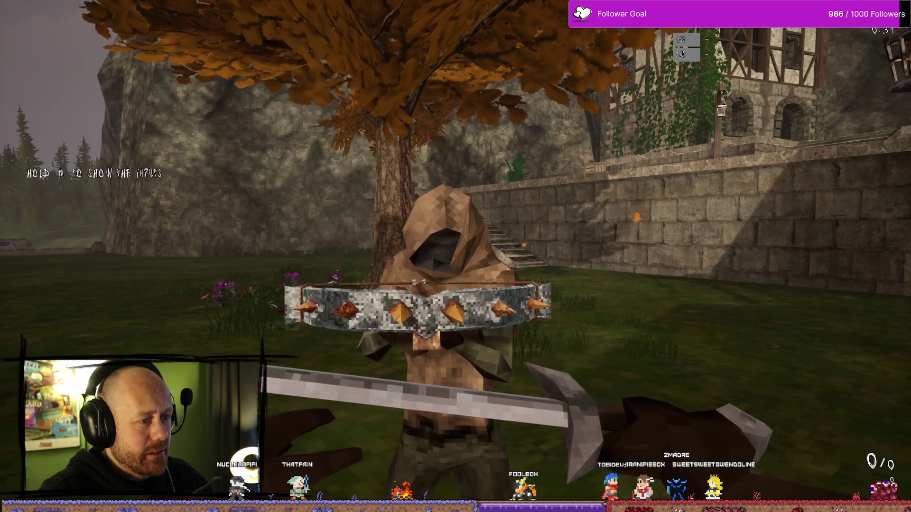
left_click(456, 256)
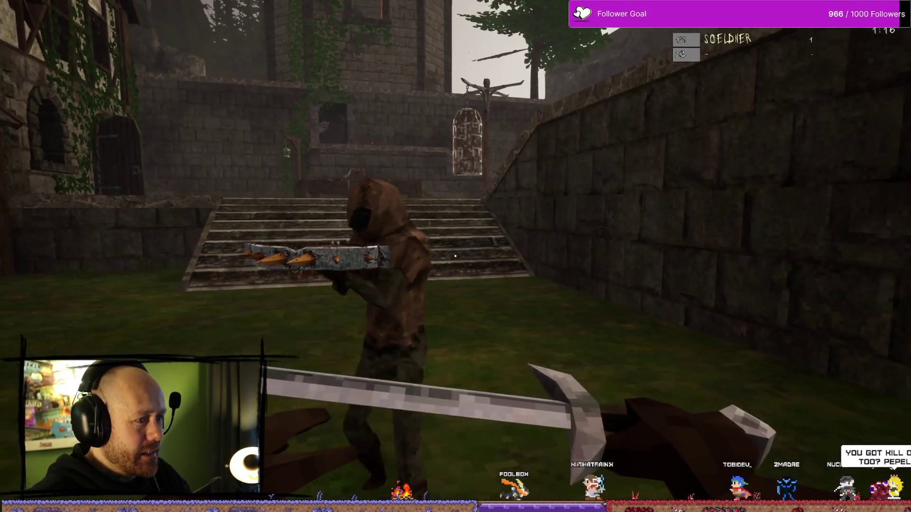
left_click(455, 256)
key("Tab")
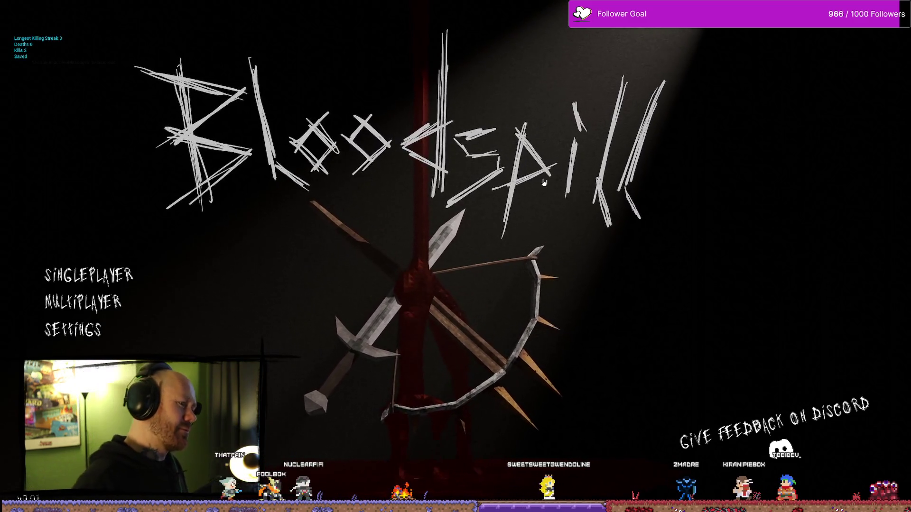
Create a multiplayer game on Ruined Village, lower the bots to 0 and start it
left_click(107, 306)
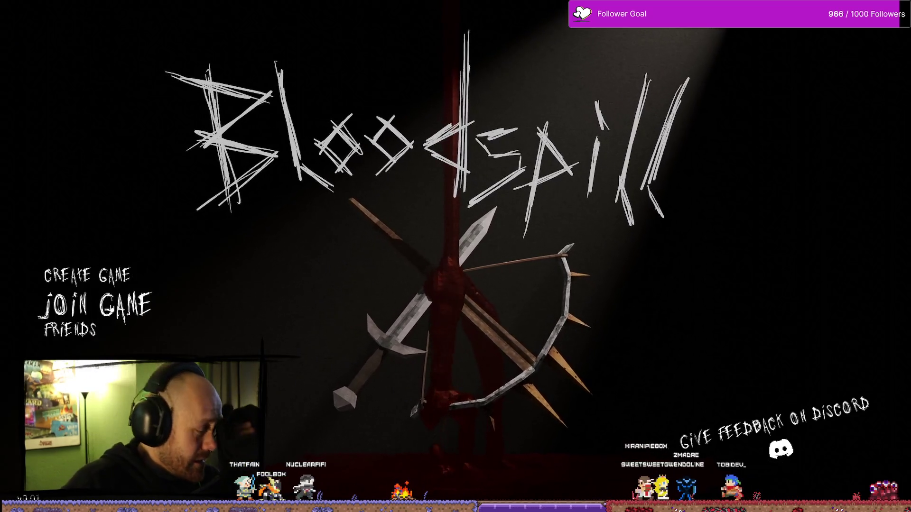
left_click(80, 279)
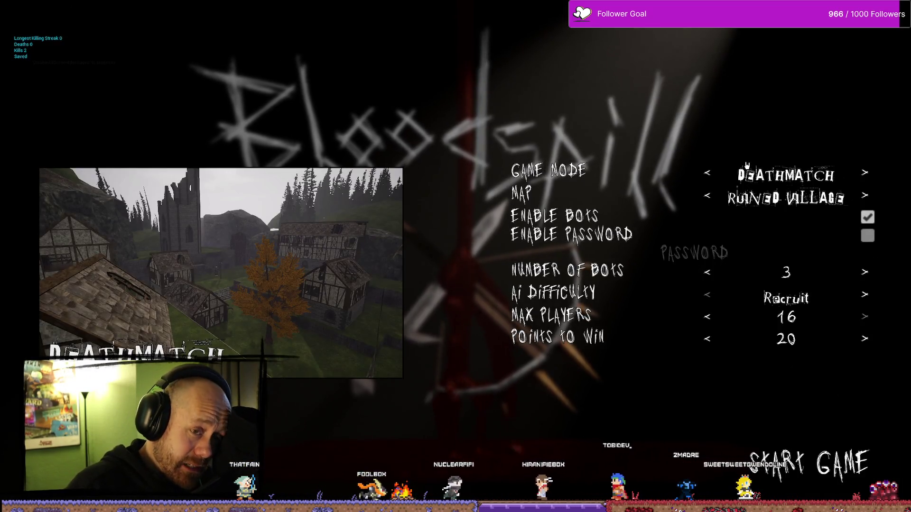
left_click(710, 278)
double_click(711, 280)
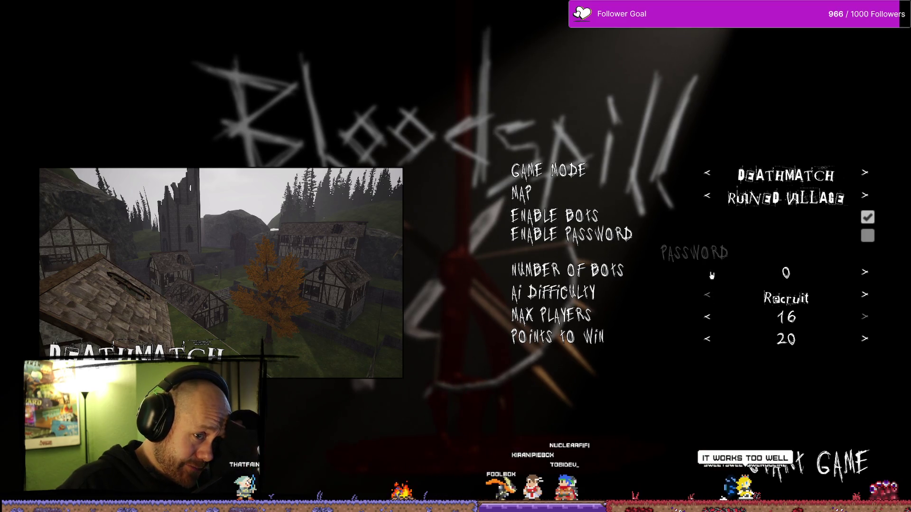
left_click(826, 465)
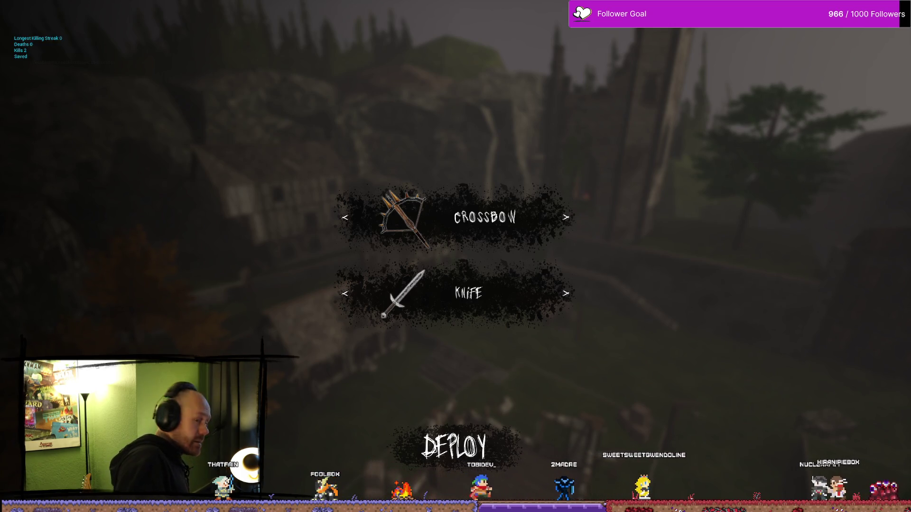
Deploy with the crossbow and shoot the enemy at the ivy-covered house's window
left_click(454, 446)
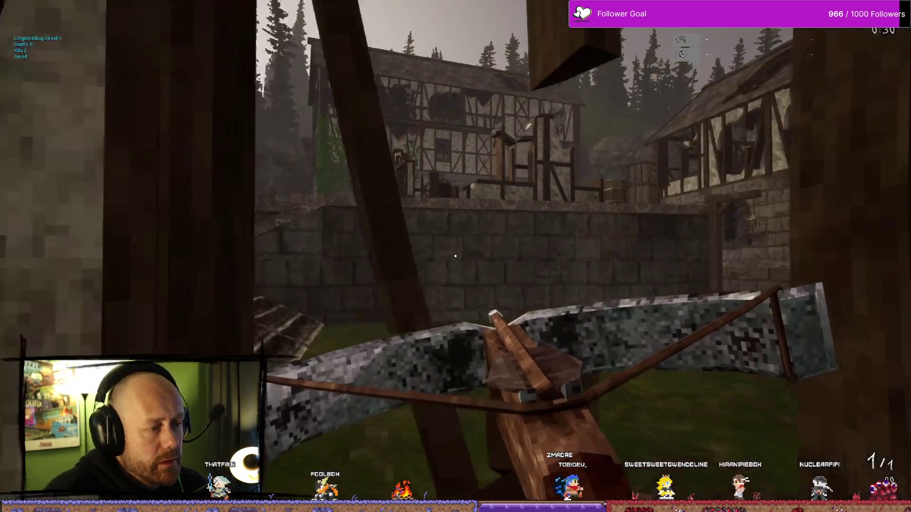
key("w")
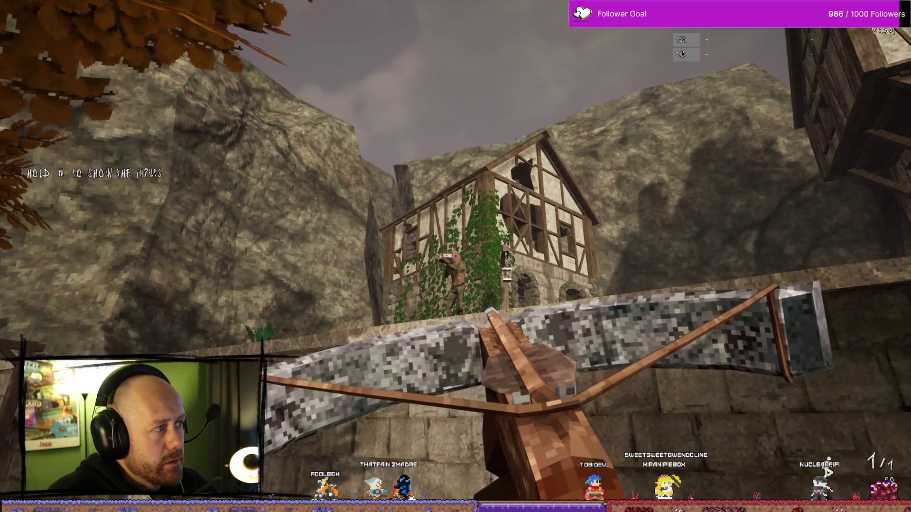
left_click(455, 256)
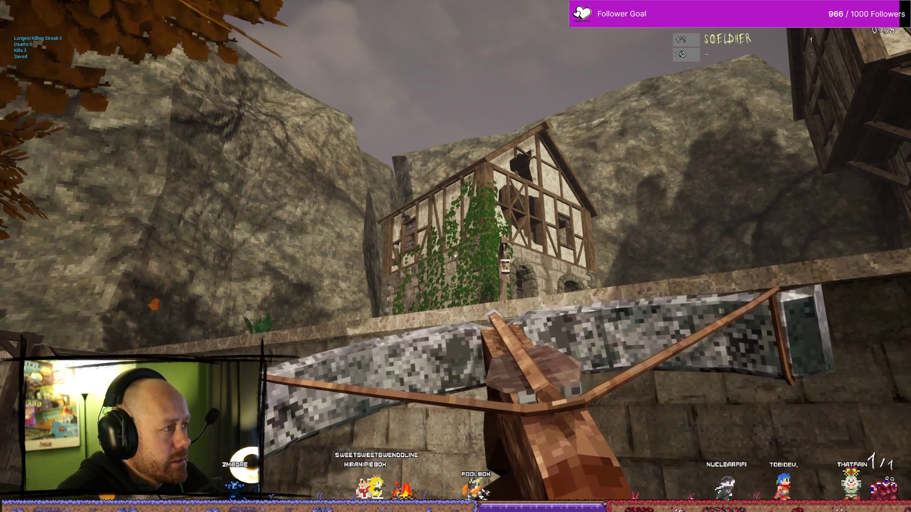
Pause, choose Quit and confirm Yes to leave the match
key("Escape")
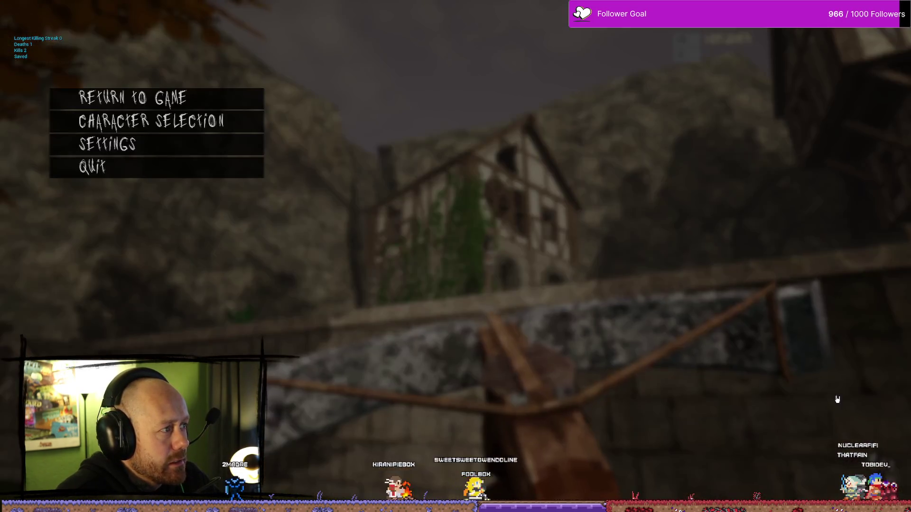
left_click(167, 176)
left_click(429, 288)
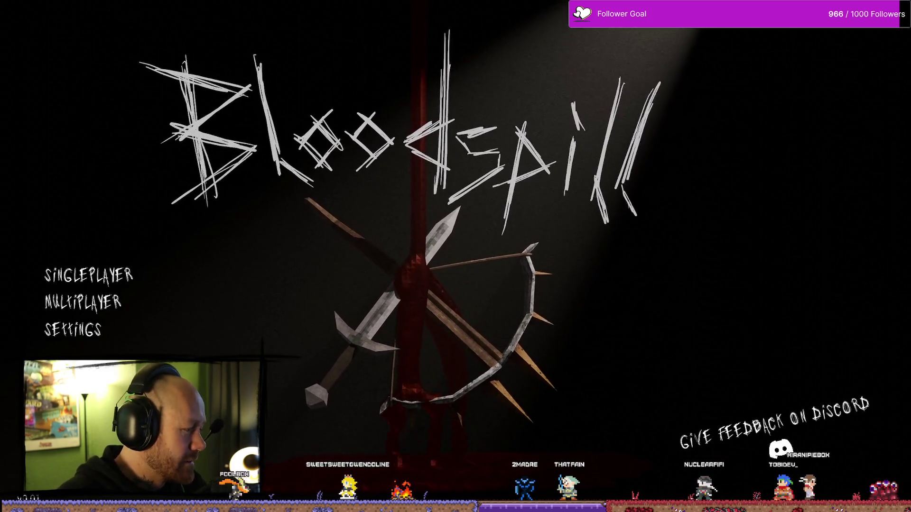
Close the game and bring up the Unreal editor's Content Browser
key("alt+F4")
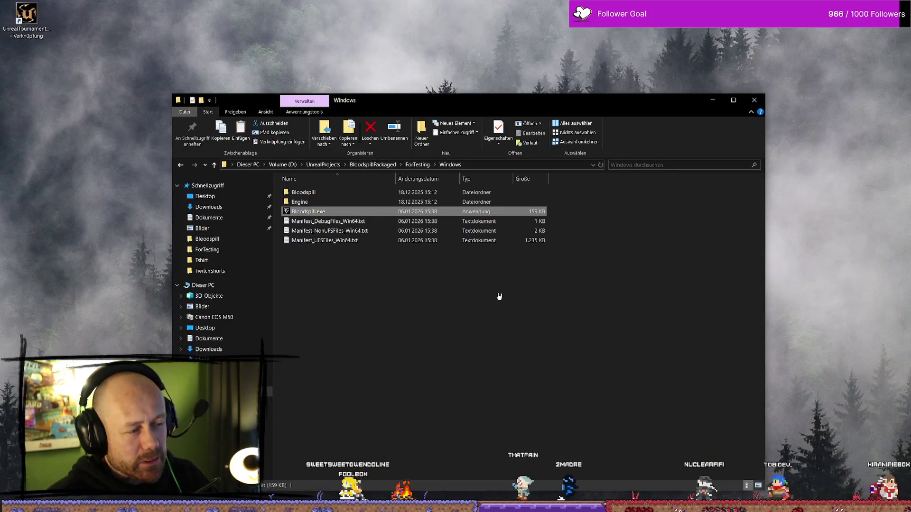
key("alt+Tab")
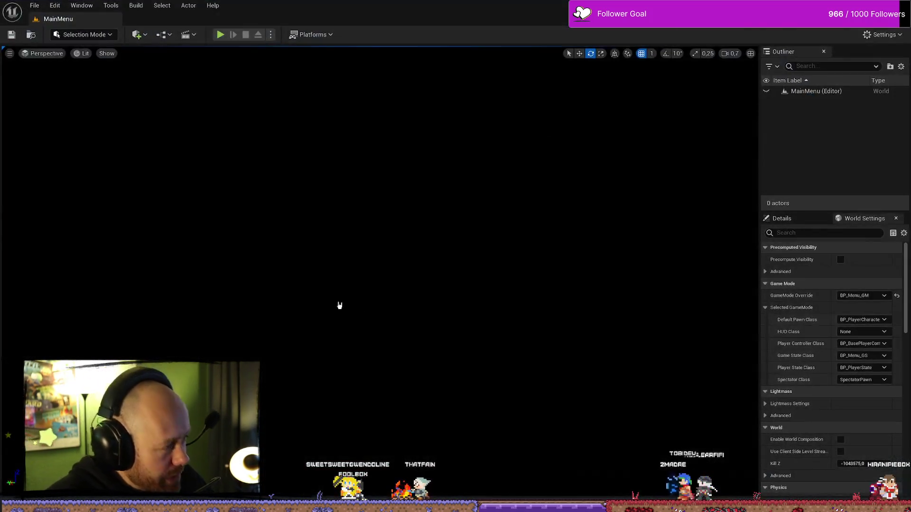
key("ctrl+space")
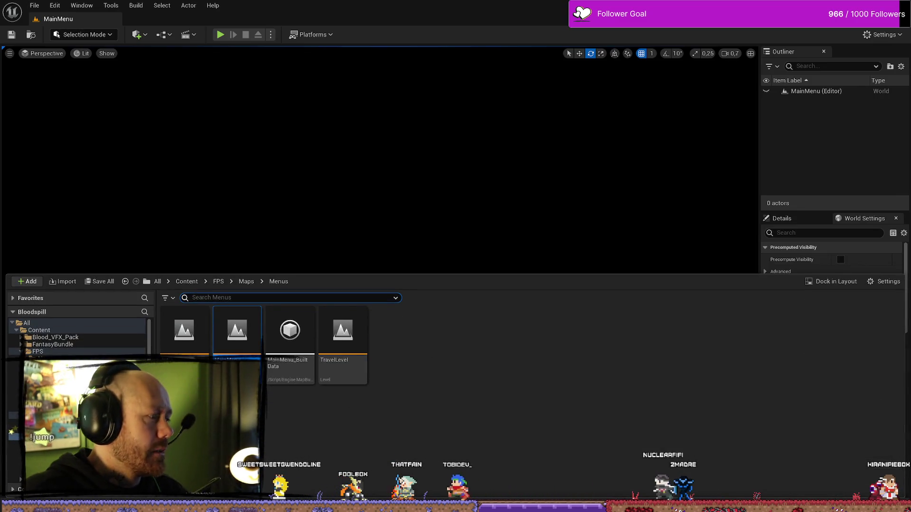
key("alt+Tab")
key("alt+Tab")
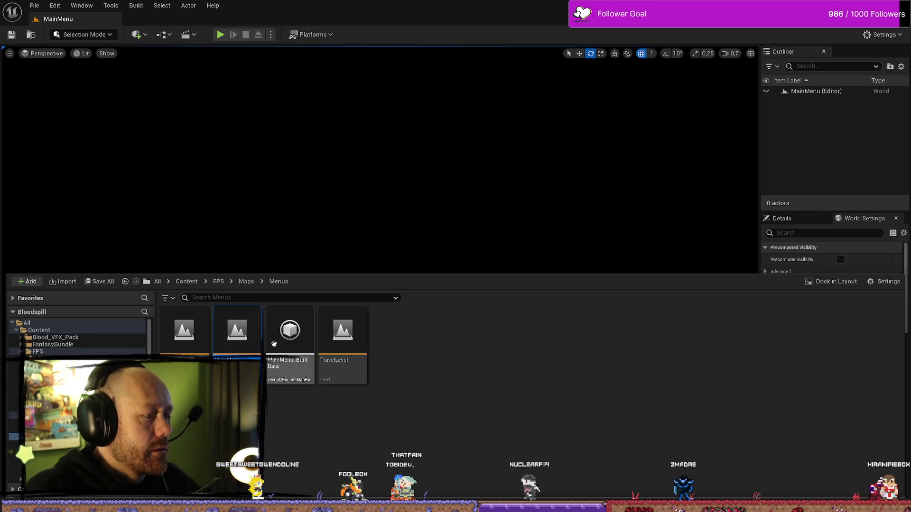
Search the FPS folder for 'state' and open the AC_PlayerStateInfo Blueprint
left_click(47, 415)
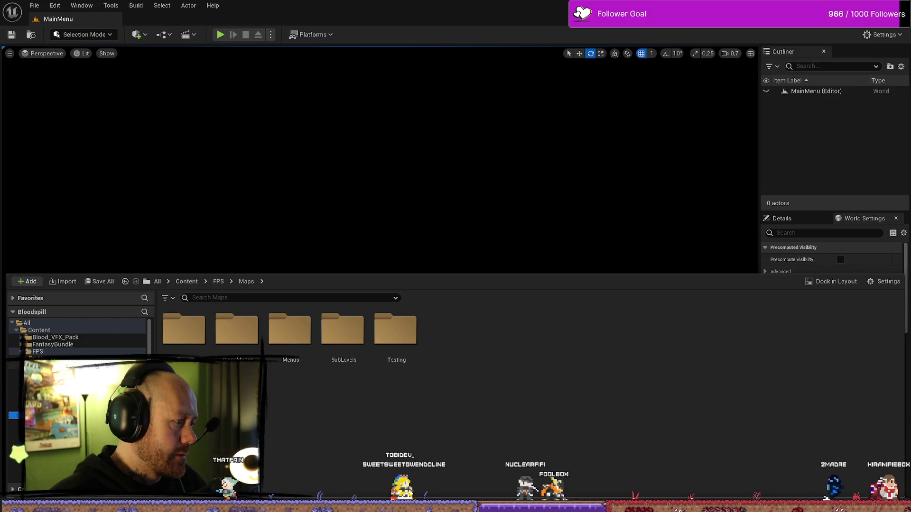
left_click(38, 352)
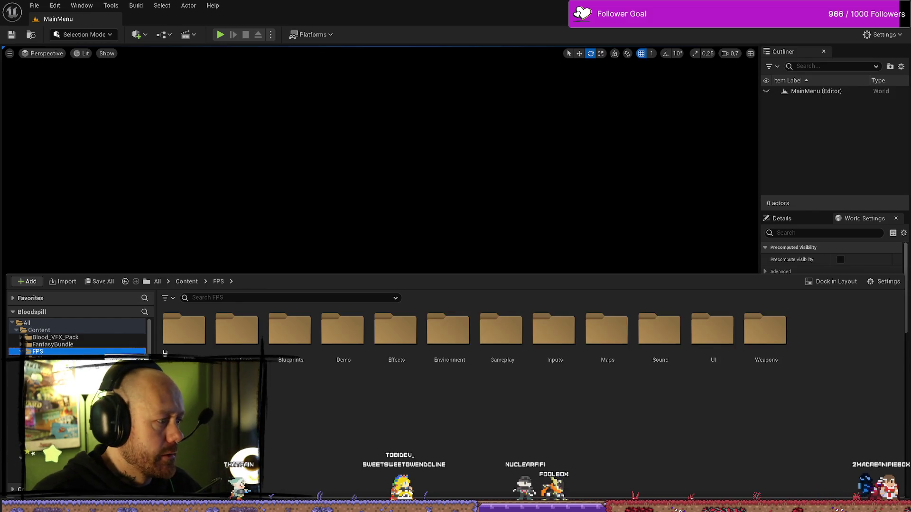
left_click(313, 298)
type("state")
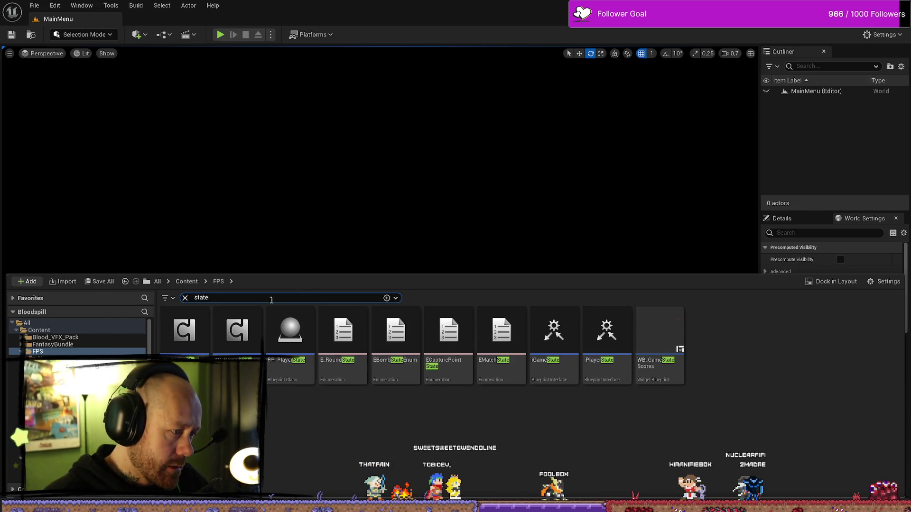
double_click(244, 322)
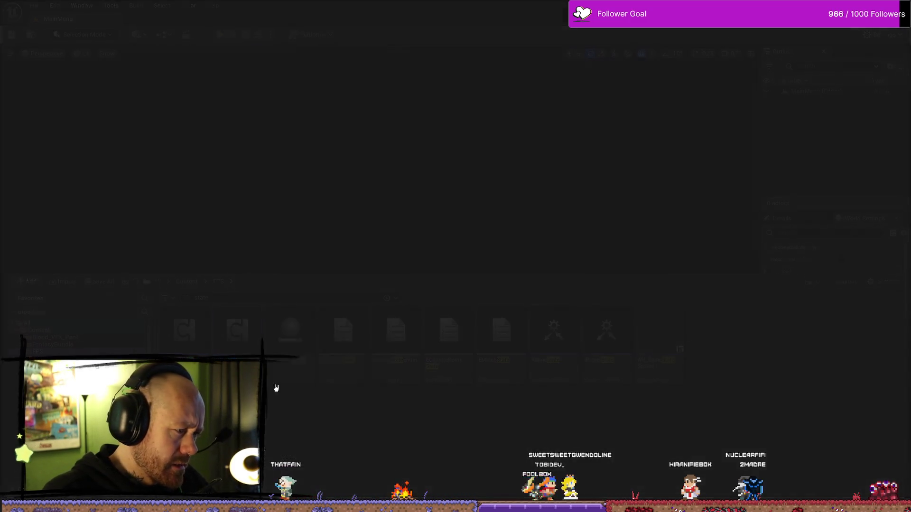
Move the On Rep Kills Is Valid, Save Stats and SET nodes up and right
mouse_move(698, 207)
left_mouse_down()
mouse_move(627, 266)
mouse_move(424, 381)
mouse_move(699, 195)
mouse_move(430, 361)
left_mouse_up()
left_click_drag(503, 228, 514, 219)
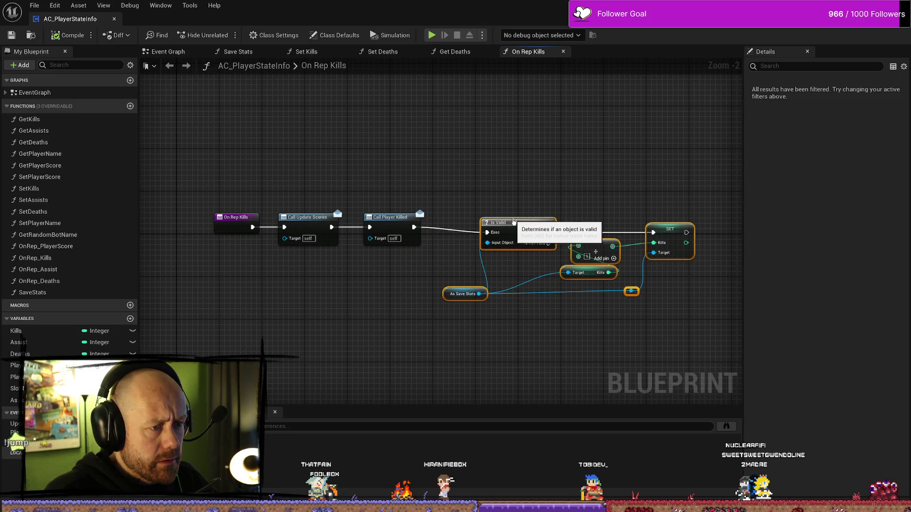
left_click(429, 269)
left_click_drag(432, 160, 454, 185)
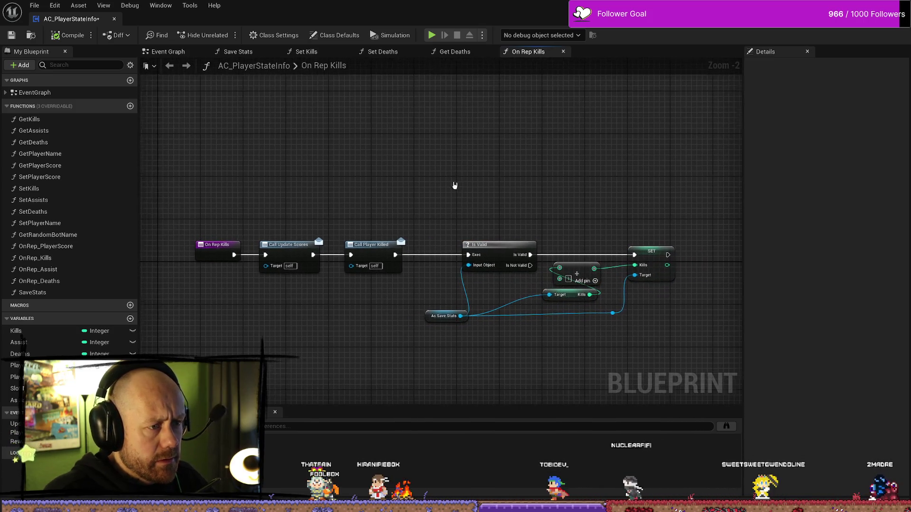
Go through the Set Deaths and Set Kills graphs to the Event Graph's Begin Play chain
left_click(383, 51)
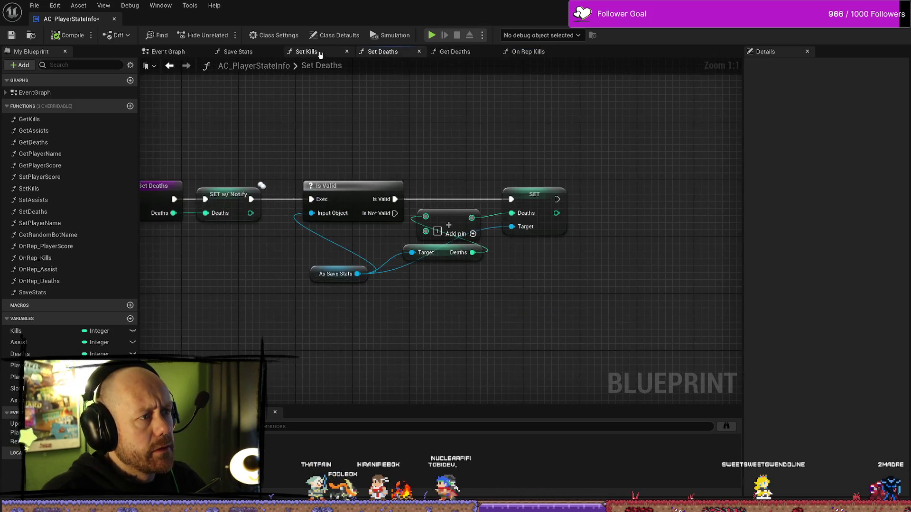
left_click(306, 52)
left_click(177, 55)
left_click_drag(495, 244, 410, 219)
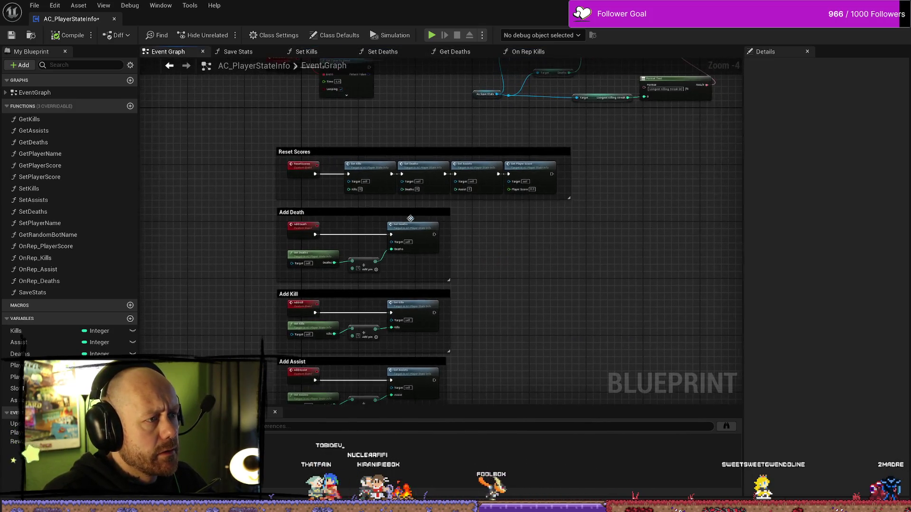
left_click_drag(335, 121, 376, 234)
scroll(433, 246, "up", 2)
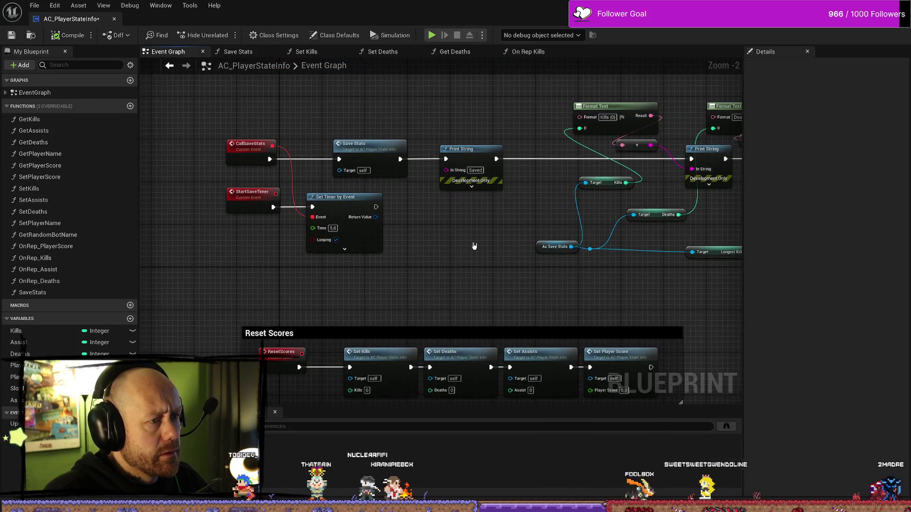
mouse_move(498, 216)
left_mouse_down()
mouse_move(496, 257)
mouse_move(492, 232)
mouse_move(469, 216)
left_mouse_up()
scroll(470, 215, "up", 3)
left_click_drag(478, 248, 474, 278)
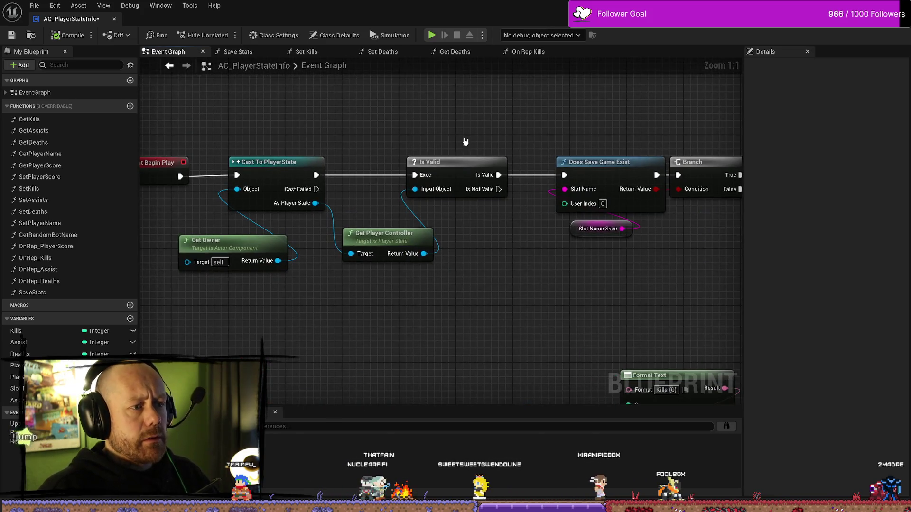
Select the Begin Play cast, owner, controller and Is Valid nodes and shift them left
left_click_drag(466, 142, 387, 301)
scroll(338, 312, "down", 2)
left_click_drag(466, 152, 245, 288)
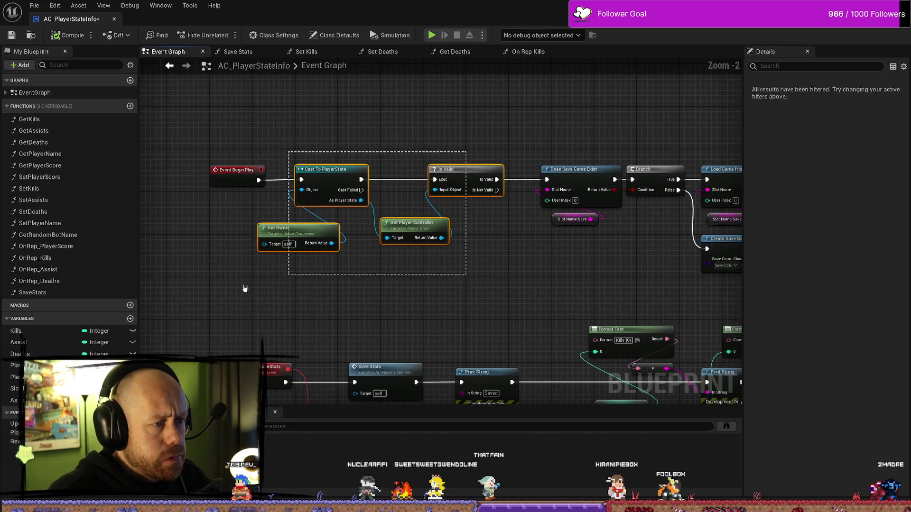
left_click_drag(436, 172, 357, 172)
left_click(452, 258)
mouse_move(451, 259)
left_mouse_down()
mouse_move(452, 306)
mouse_move(418, 247)
left_mouse_up()
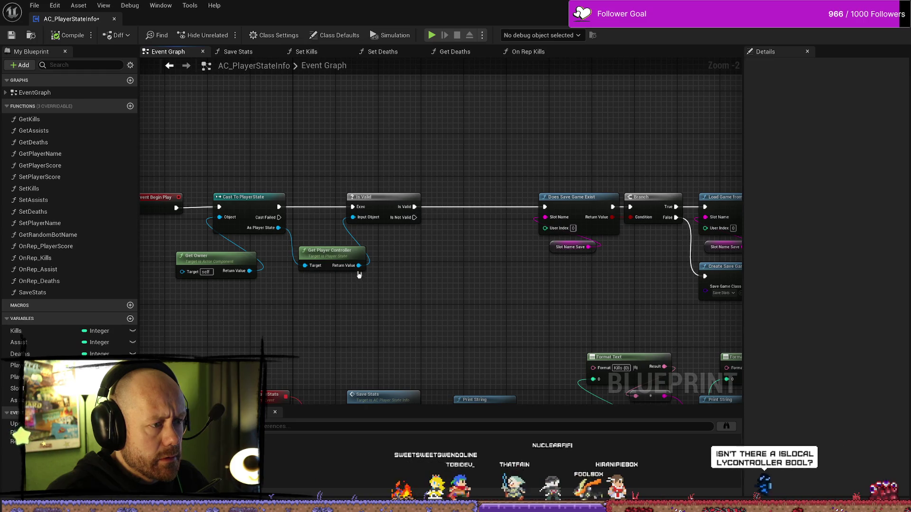
Add an Is Local Controller node driving a new Branch after the Is Valid check
left_click_drag(358, 265, 433, 302)
type("is loca")
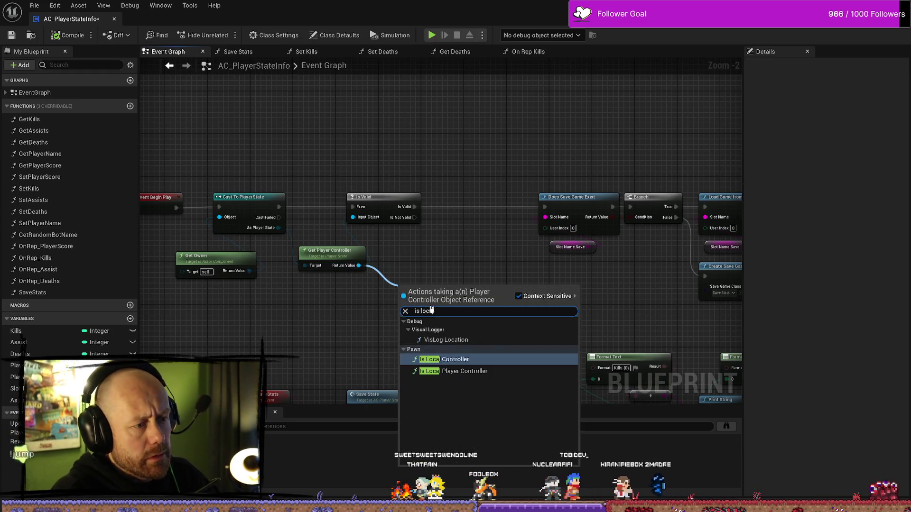
key("Return")
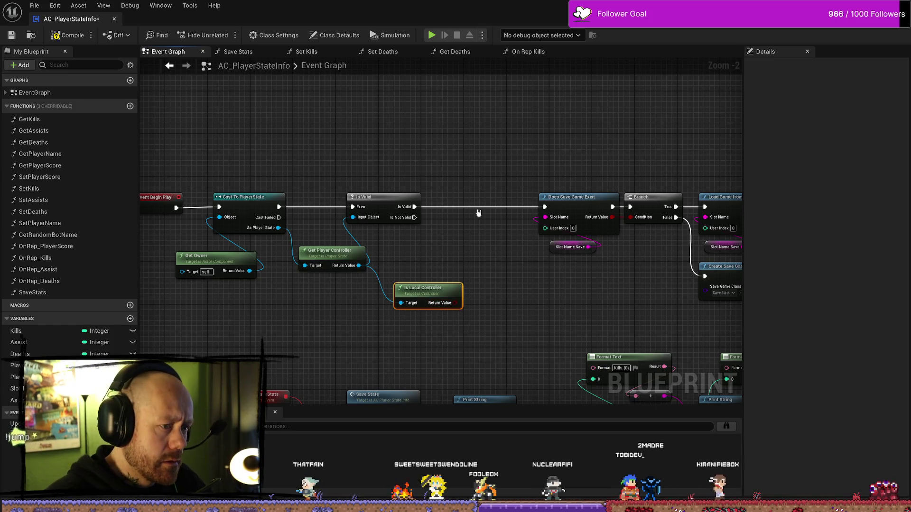
left_click_drag(411, 209, 464, 223)
type("branch")
key("Return")
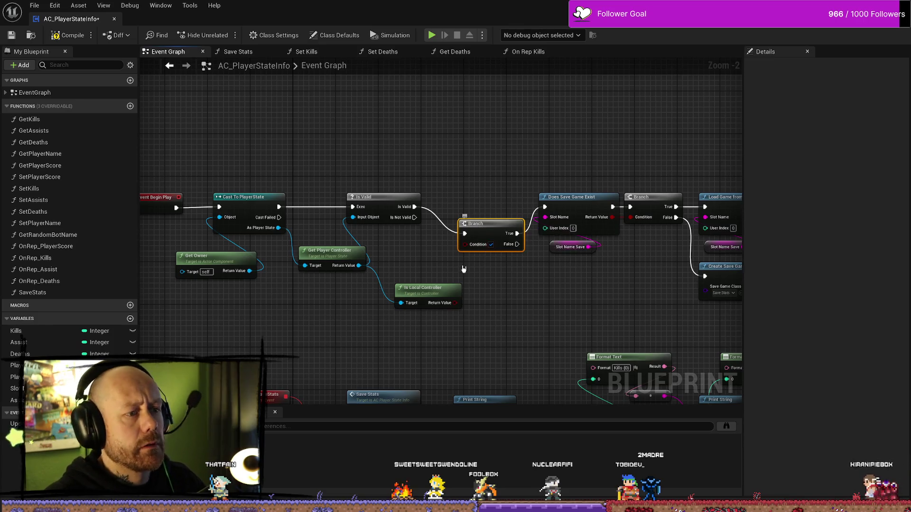
mouse_move(455, 303)
left_mouse_down()
mouse_move(474, 244)
mouse_move(465, 245)
left_mouse_up()
left_click_drag(493, 215, 489, 194)
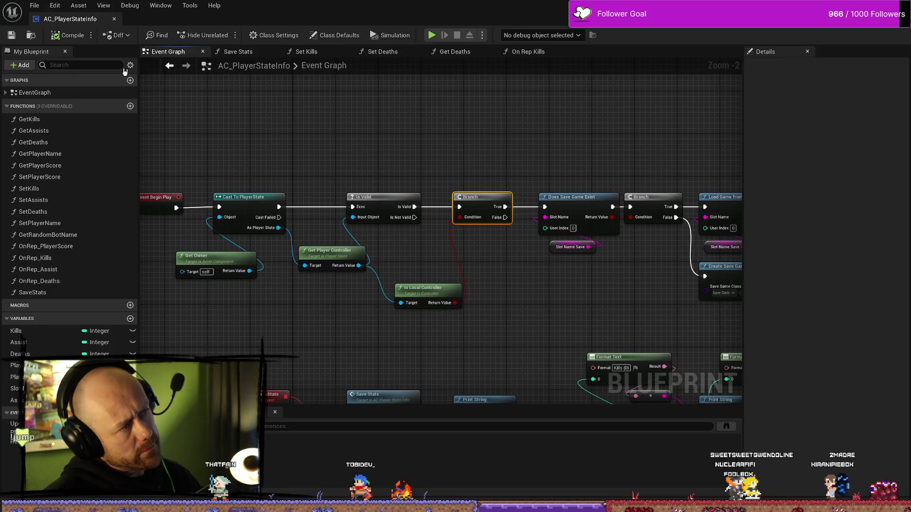
Save all, place Is Local Controller beside Get Player Controller, and save the Blueprint
left_click(35, 6)
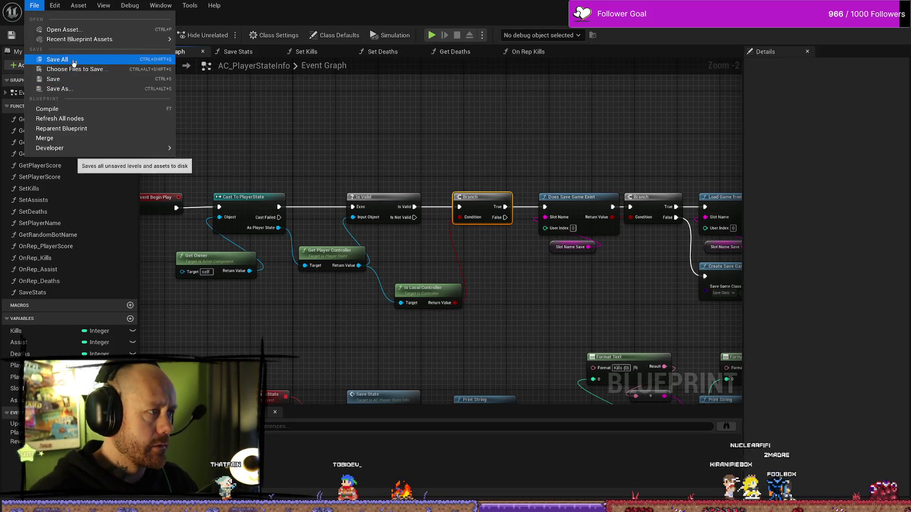
left_click(93, 79)
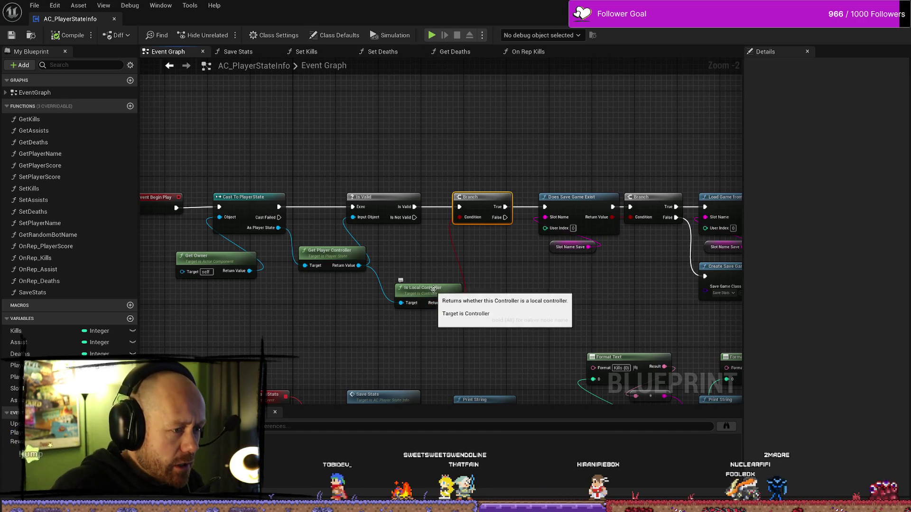
left_click_drag(432, 290, 441, 253)
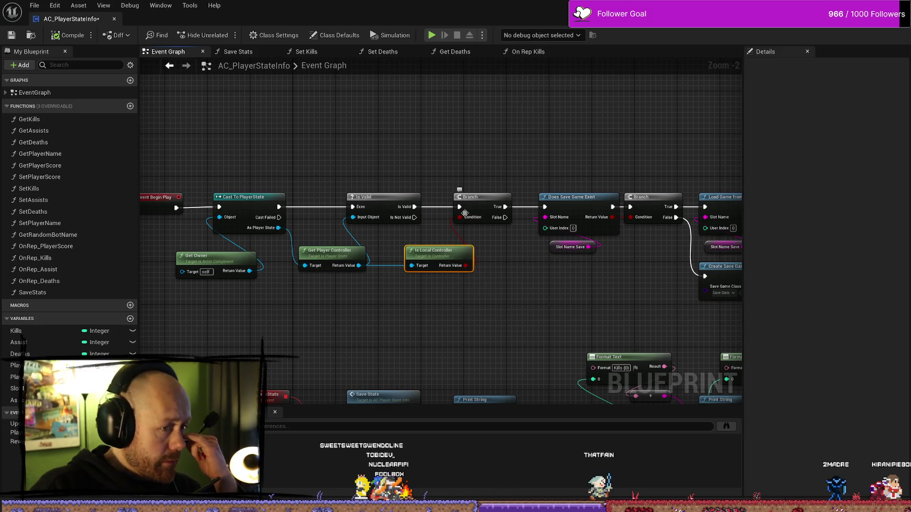
mouse_move(545, 303)
left_mouse_down()
mouse_move(533, 291)
mouse_move(632, 277)
mouse_move(602, 258)
left_mouse_up()
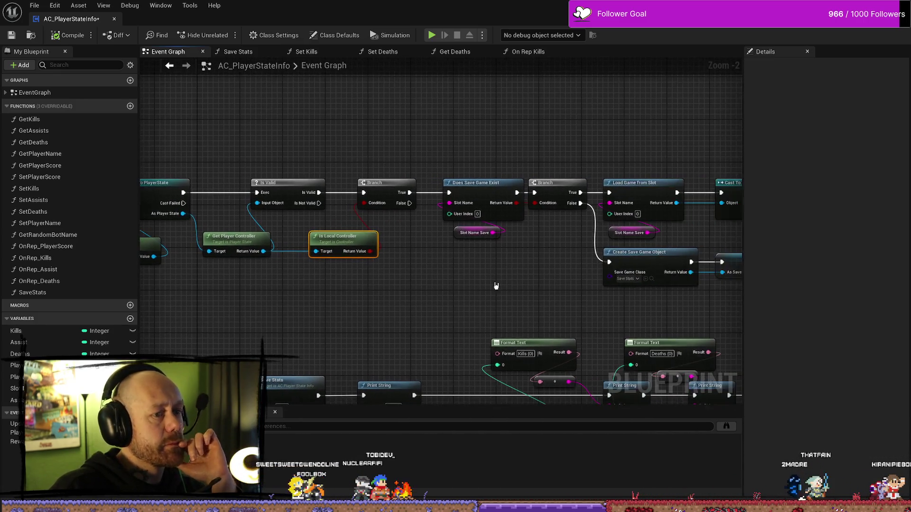
mouse_move(508, 291)
left_mouse_down()
mouse_move(269, 279)
mouse_move(624, 267)
left_mouse_up()
left_click(13, 36)
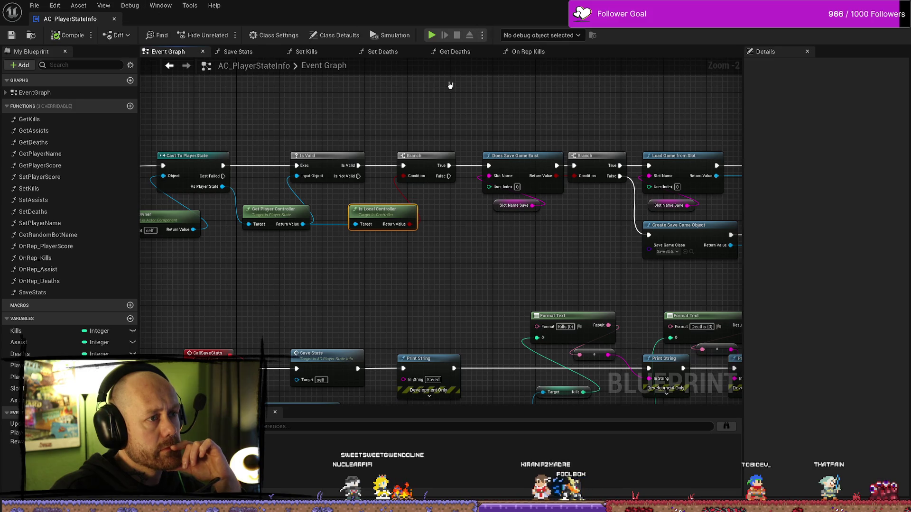
Return to the MainMenu level editor and open the Platforms dropdown
left_click(31, 5)
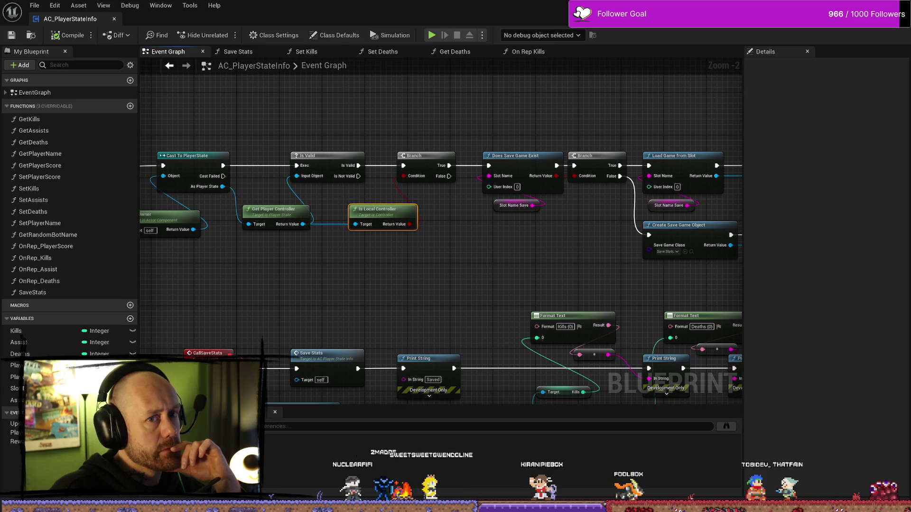
key("alt+Tab")
left_click(311, 34)
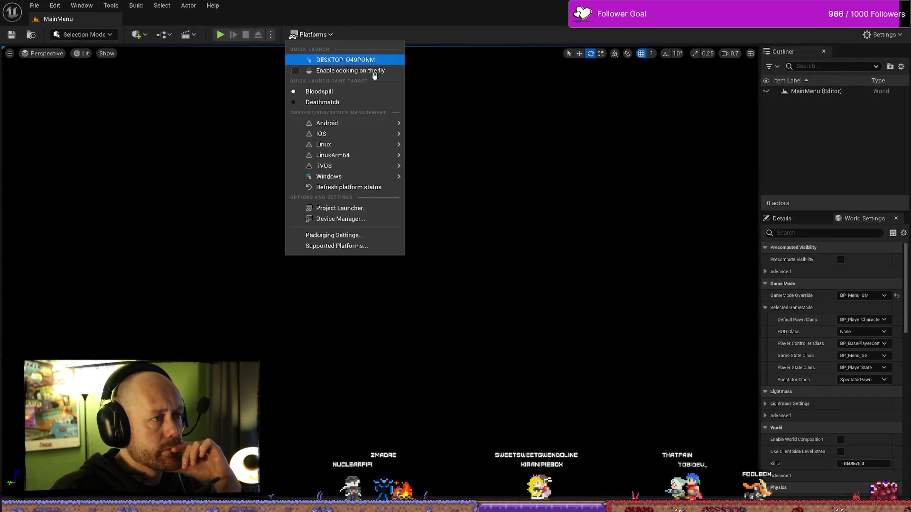
Package the project for Windows into the ForTesting folder and show the Output Log
mouse_move(334, 178)
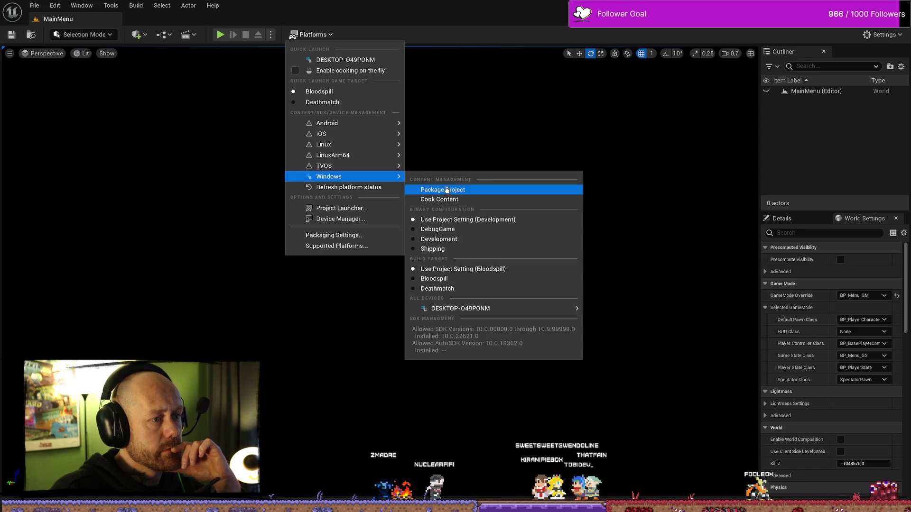
left_click(446, 190)
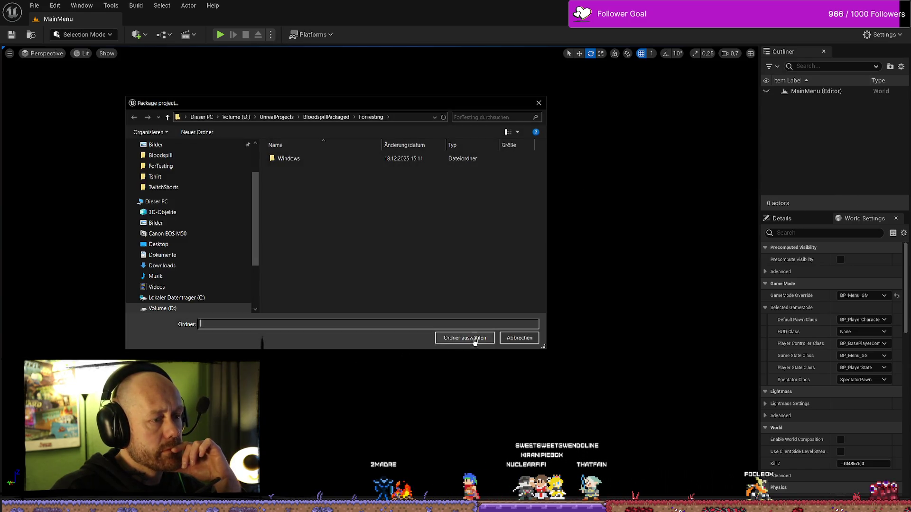
left_click(474, 340)
left_click(812, 476)
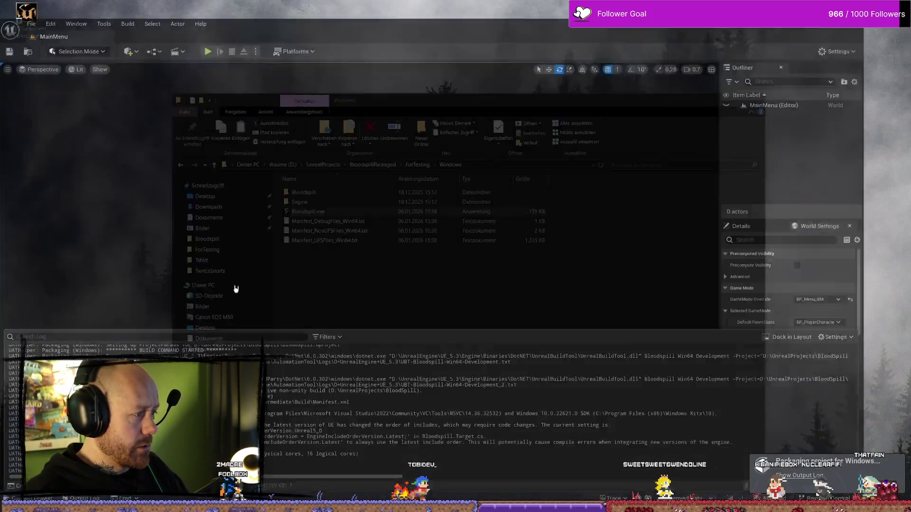
Reopen AC_PlayerStateInfo, then return to the level editor's packaging Output Log
key("ctrl+space")
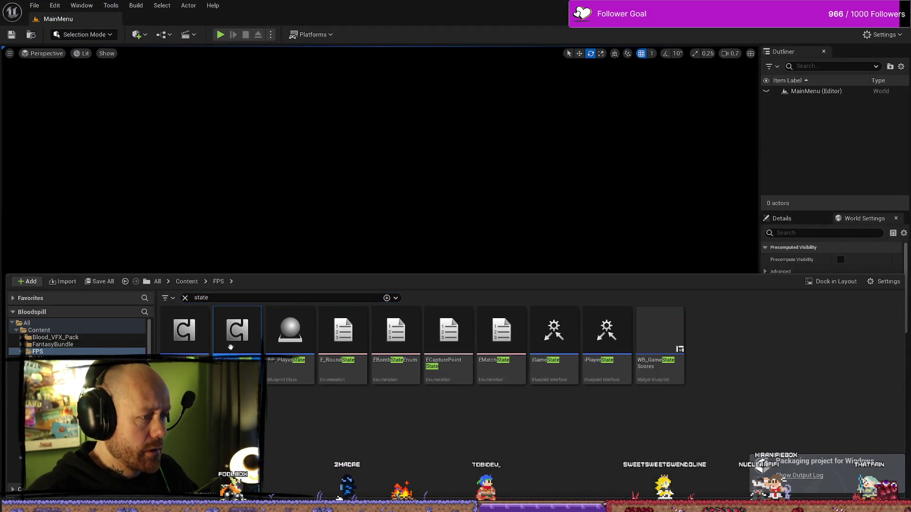
double_click(231, 347)
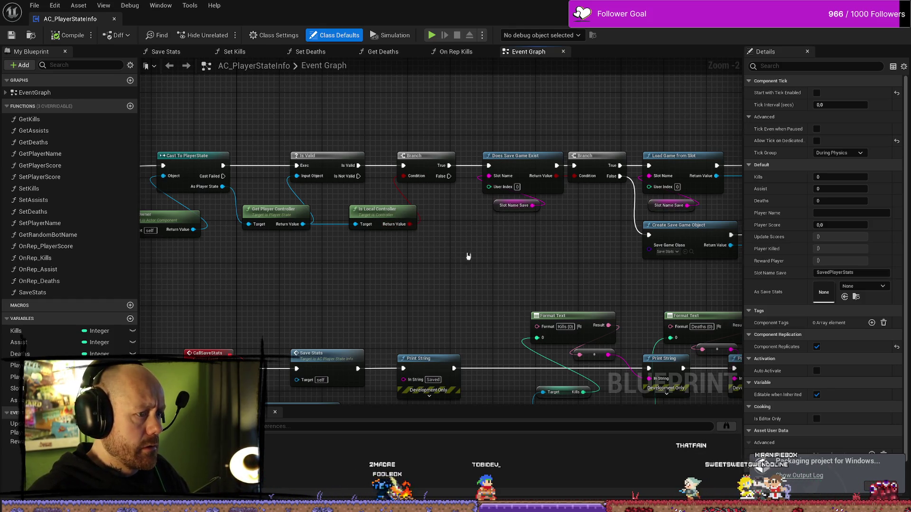
key("alt+Tab")
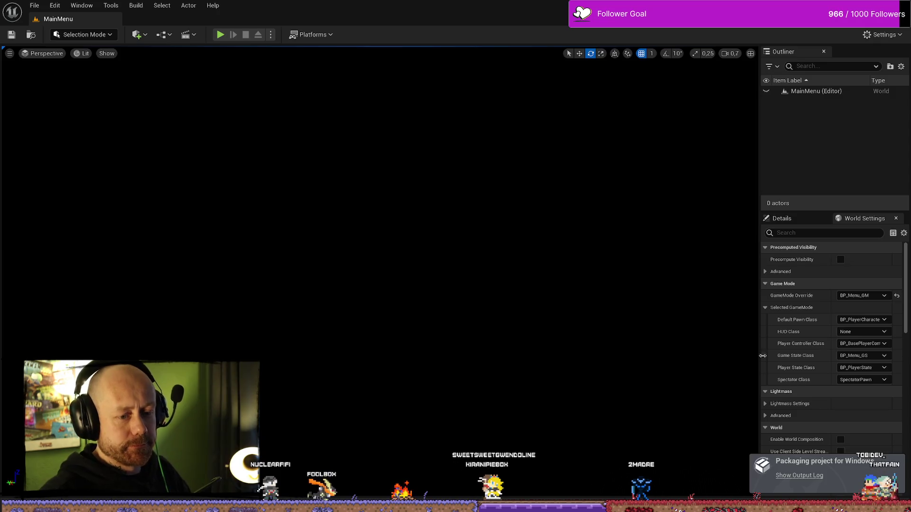
left_click(797, 476)
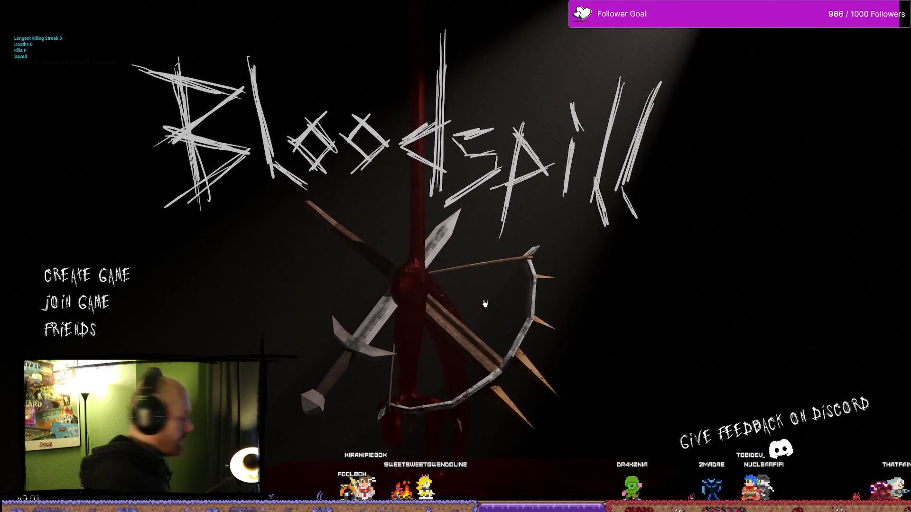
Join the Leichensektion server from the Join Game list and deploy into the match
left_click(108, 306)
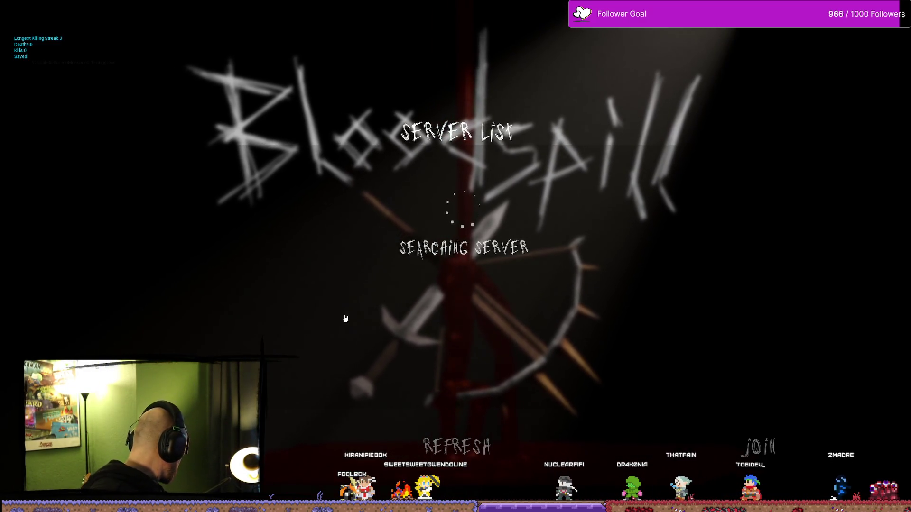
left_click(427, 175)
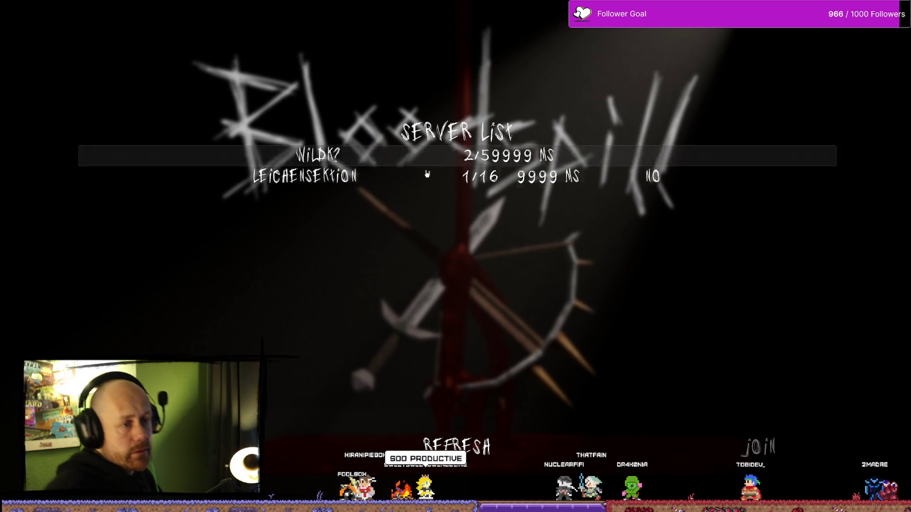
left_click(778, 458)
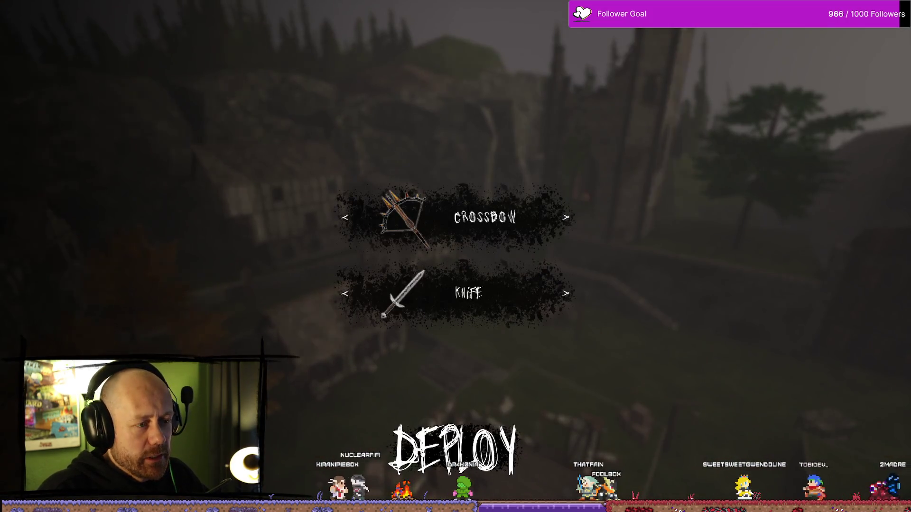
left_click(468, 443)
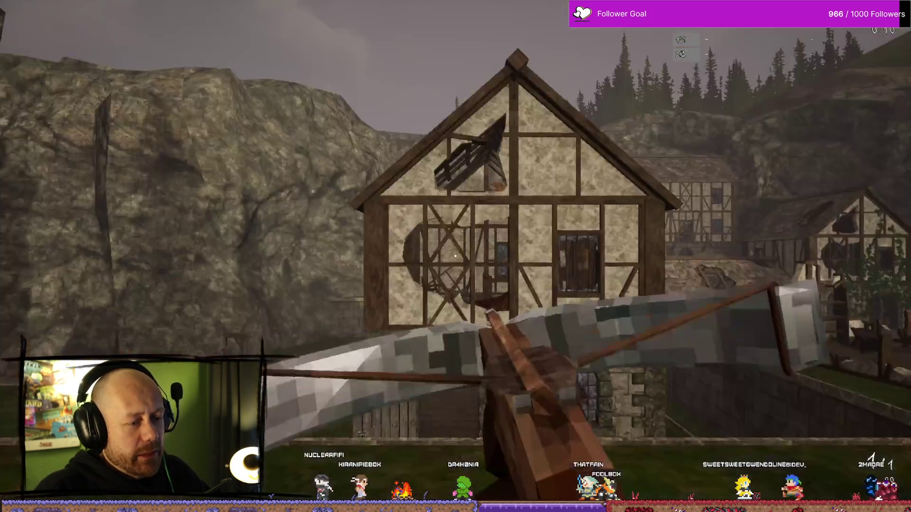
Switch to the blade, run to the gallows and kill the hooded crossbow enemy
key("2")
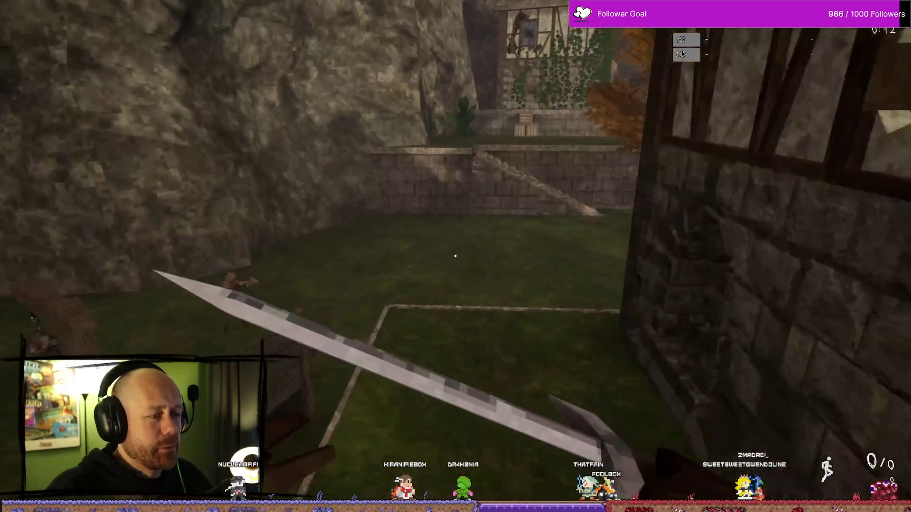
key("w")
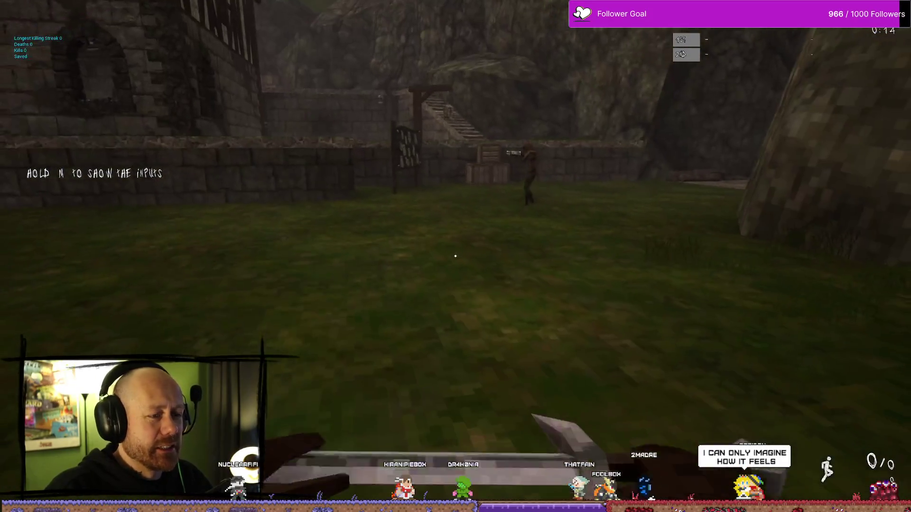
key("w")
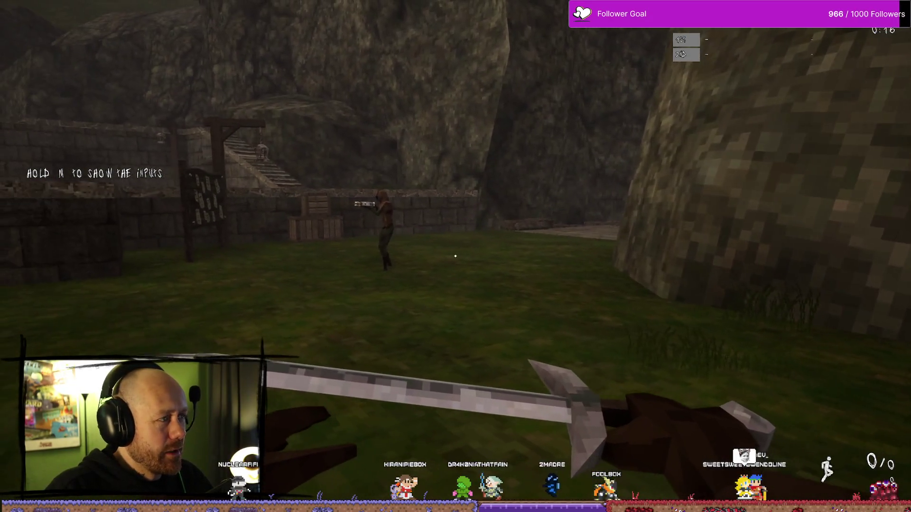
key("w")
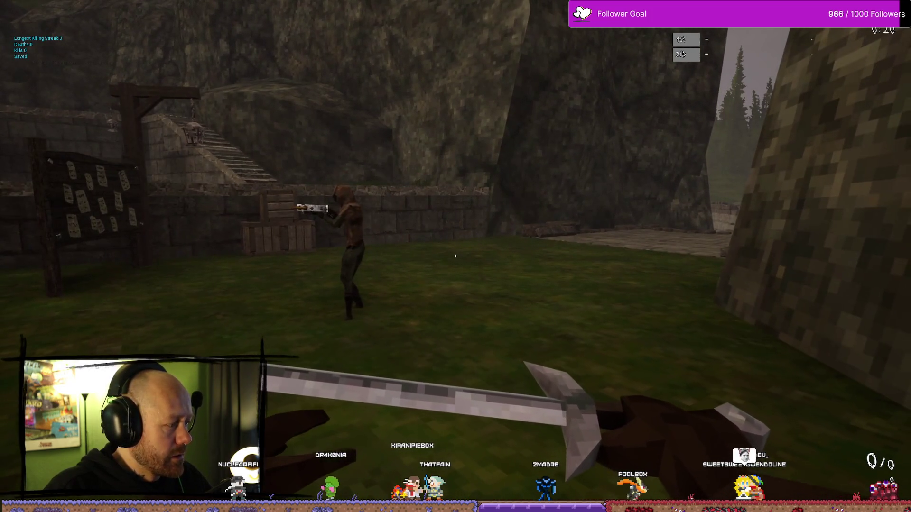
key("w")
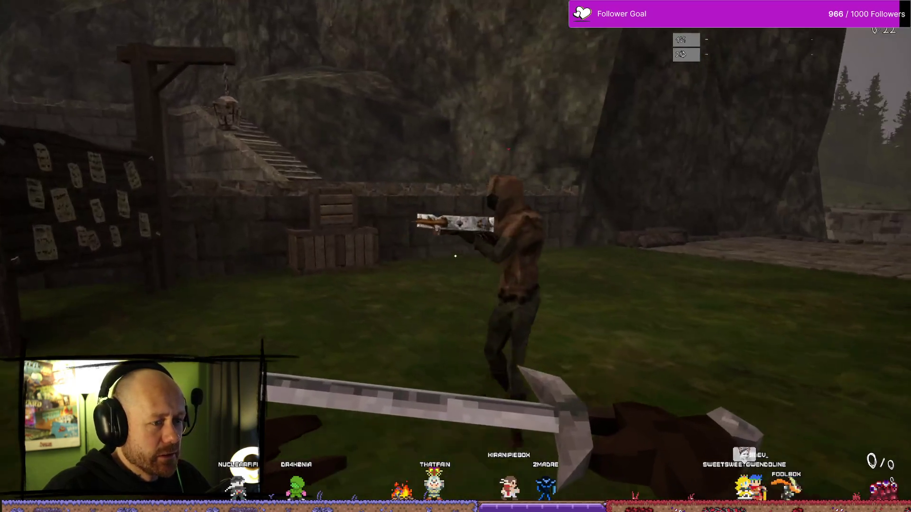
key("w")
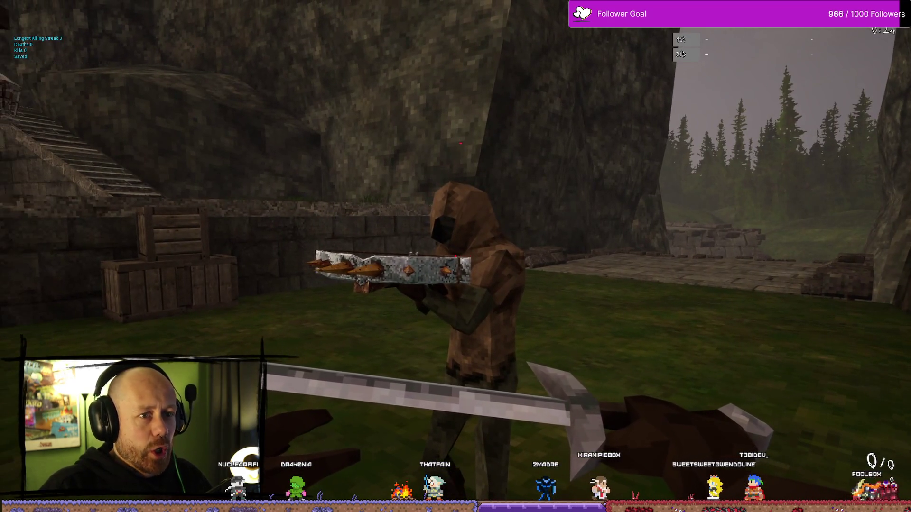
left_click(456, 256)
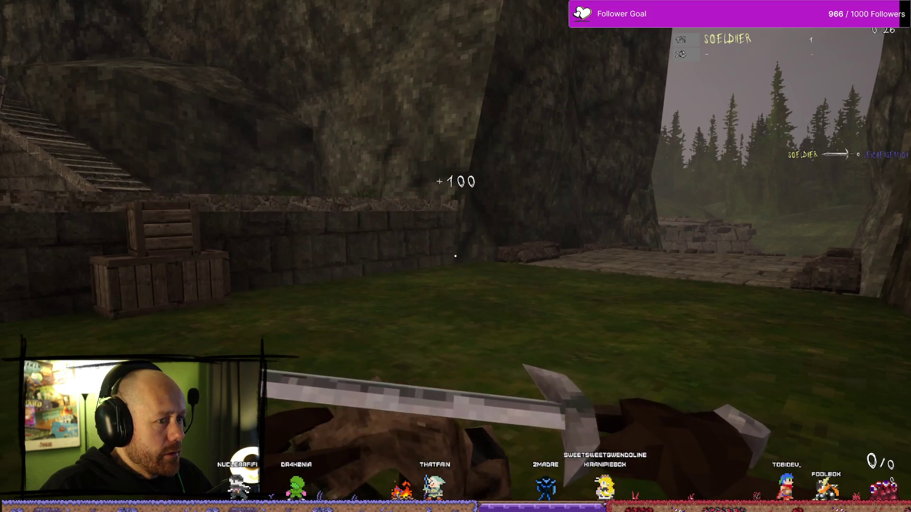
Back away from the kill, then after dying respawn into the match
key("s")
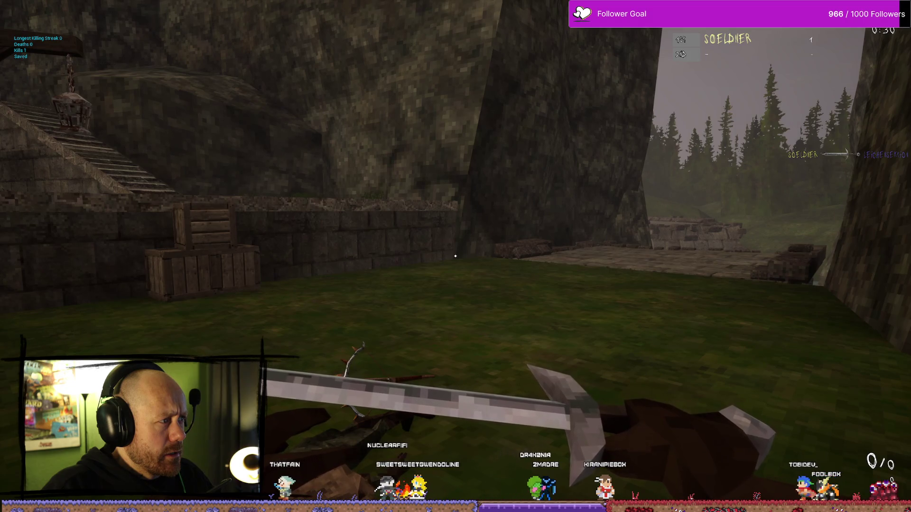
mouse_move(517, 273)
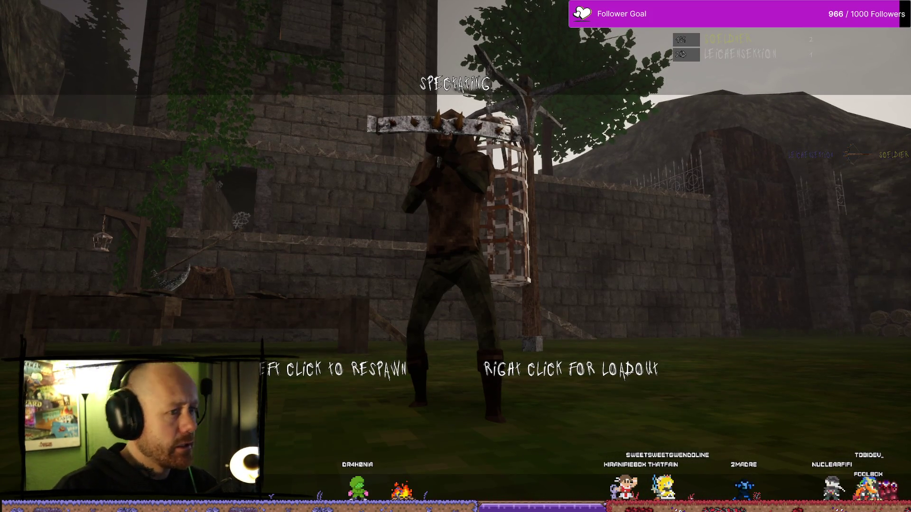
left_click(455, 256)
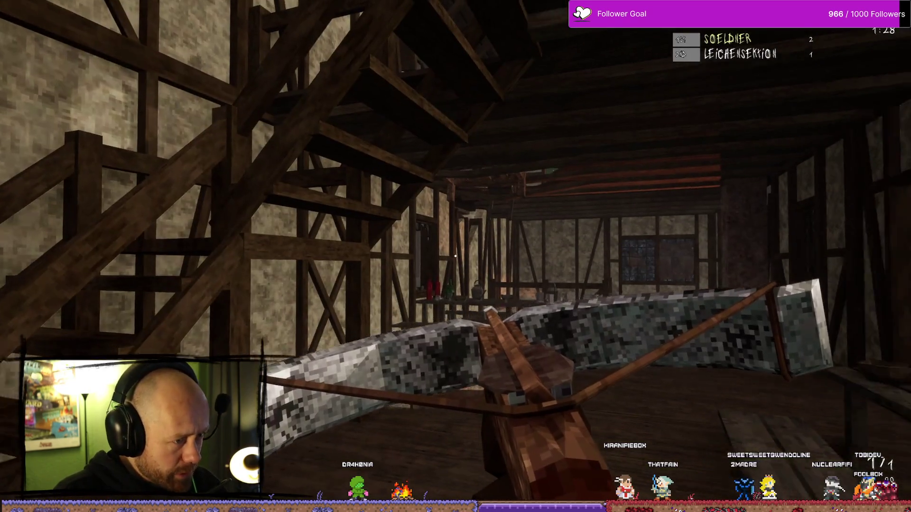
Drop through the floor outdoors, headshot a village enemy with the crossbow and reload
key("w")
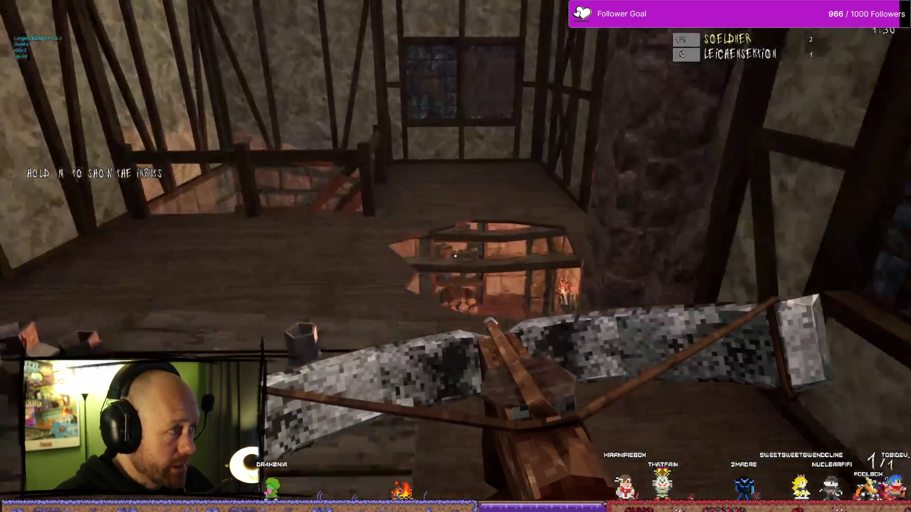
key("w")
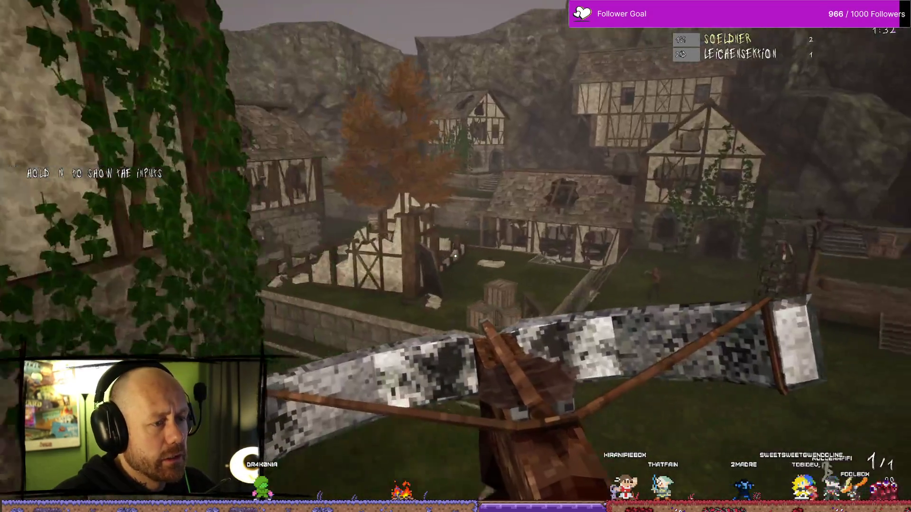
left_click(455, 256)
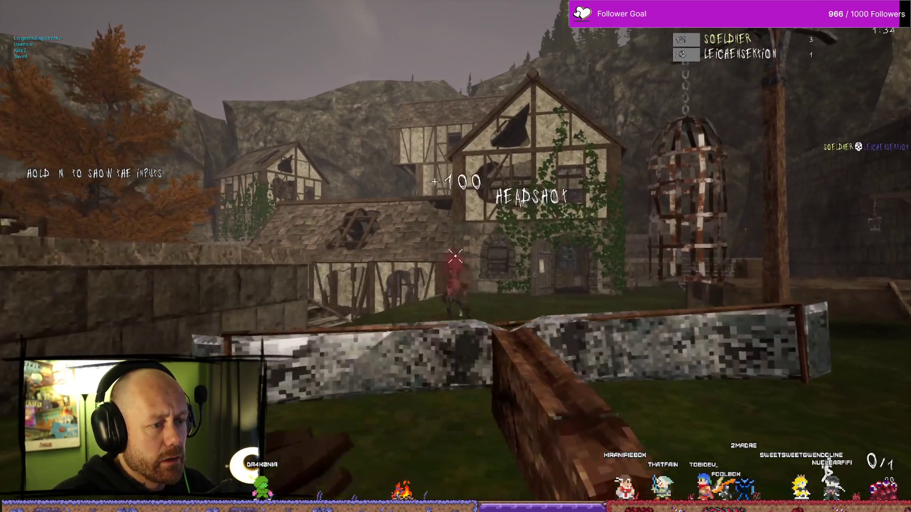
key("r")
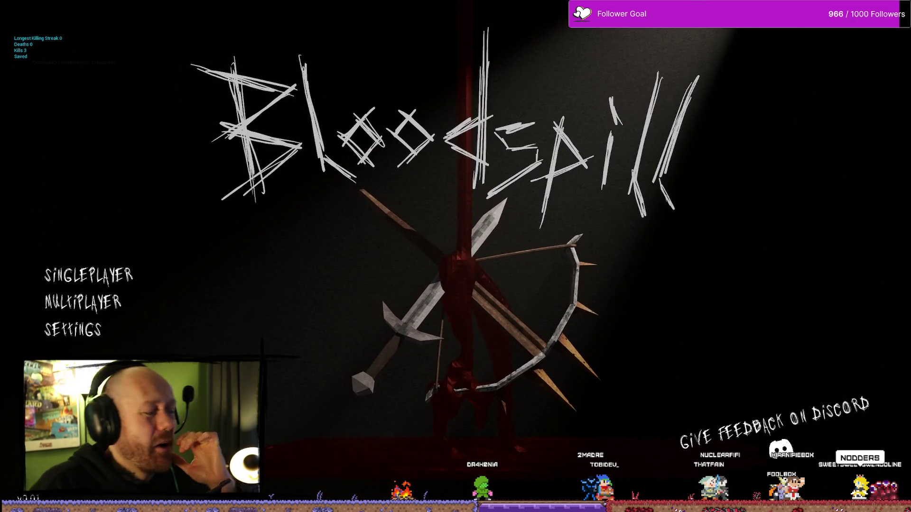
Close Bloodspill and switch to the AC_PlayerStateInfo Blueprint editor's Event Graph
key("alt+F4")
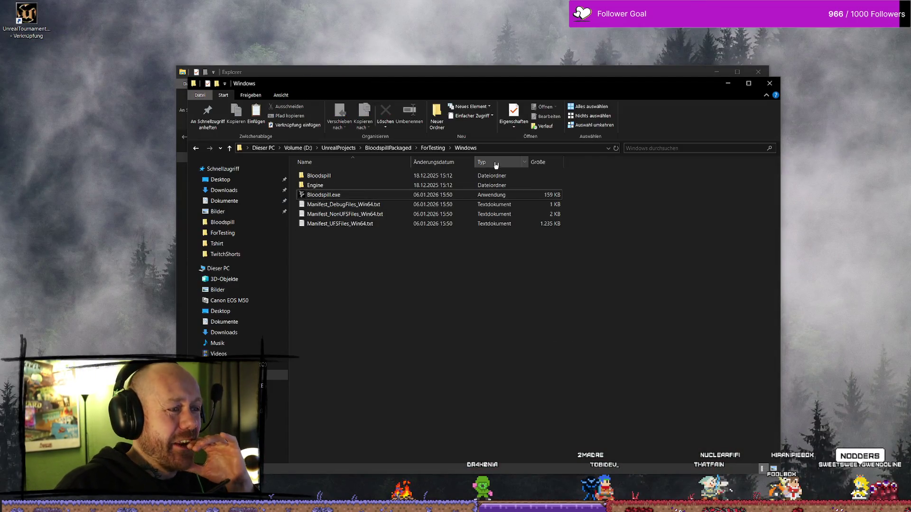
key("alt+Tab")
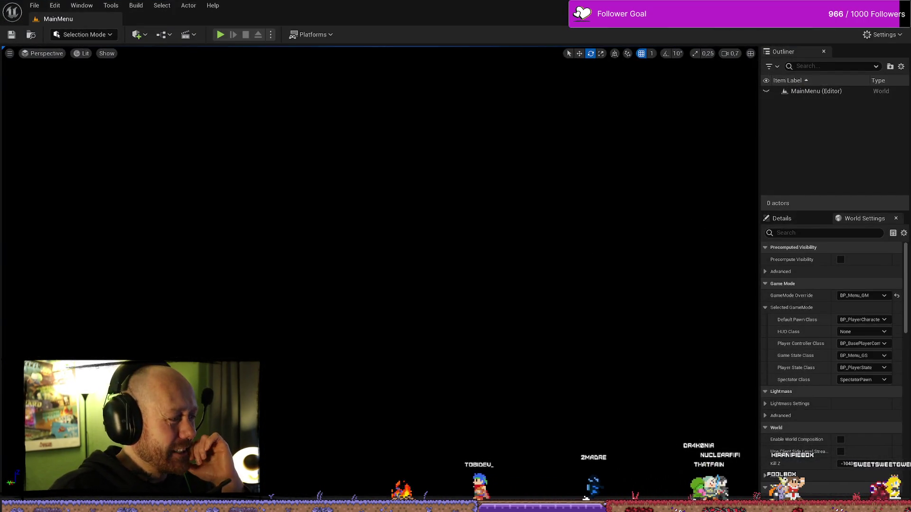
key("alt+Tab")
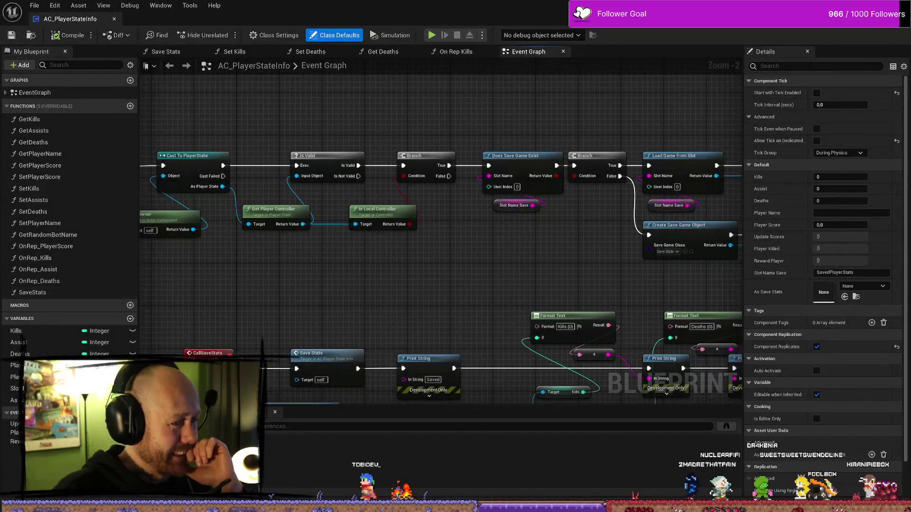
Nudge the Start Save Timer node slightly to the right
scroll(496, 292, "down", 4)
scroll(495, 291, "up", 1)
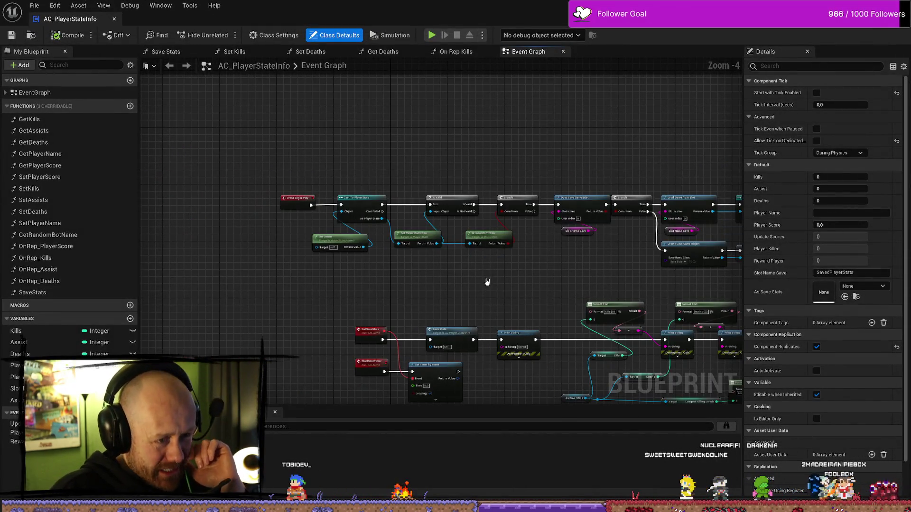
left_click_drag(486, 281, 400, 256)
scroll(553, 262, "up", 1)
left_click_drag(553, 263, 319, 234)
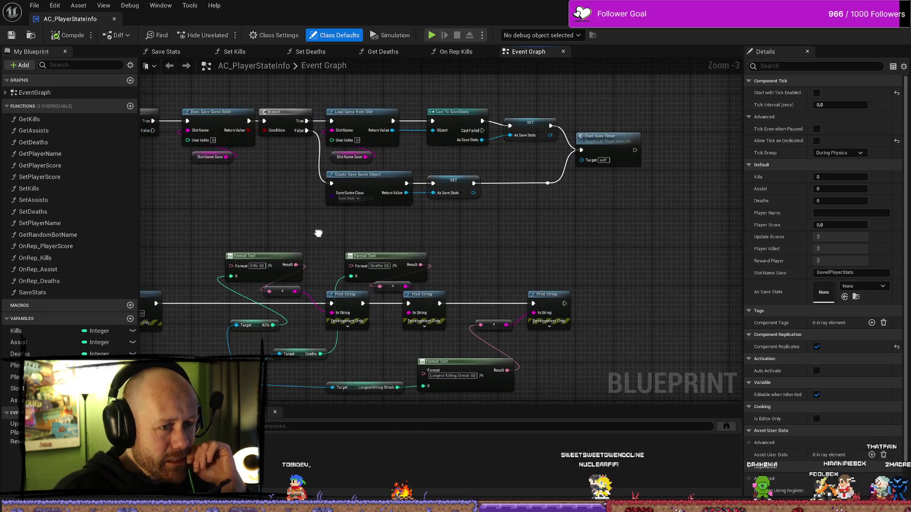
left_click(644, 135)
left_click_drag(644, 135, 663, 135)
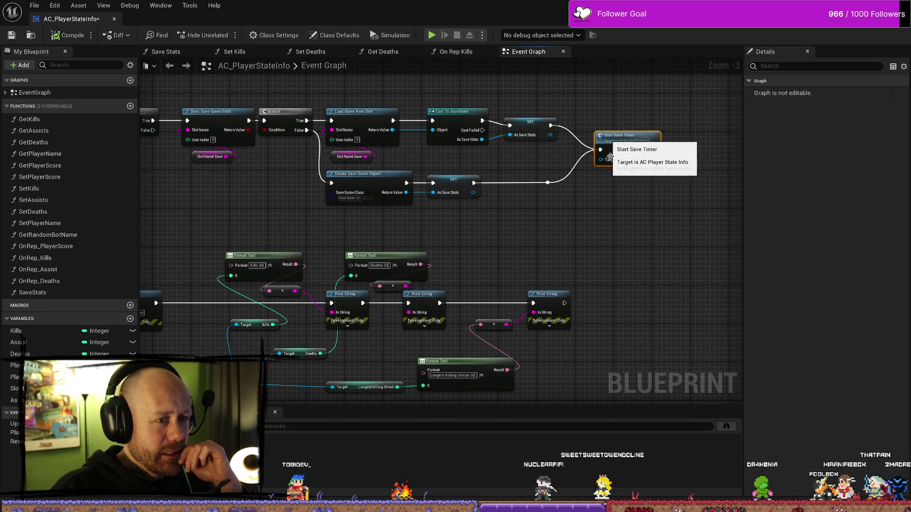
Select the Format Text and Print String nodes and shift them left
mouse_move(523, 239)
left_mouse_down()
mouse_move(554, 222)
mouse_move(628, 205)
left_mouse_up()
left_click_drag(327, 202, 532, 178)
left_click_drag(375, 209, 374, 144)
scroll(437, 271, "down", 3)
scroll(451, 264, "up", 2)
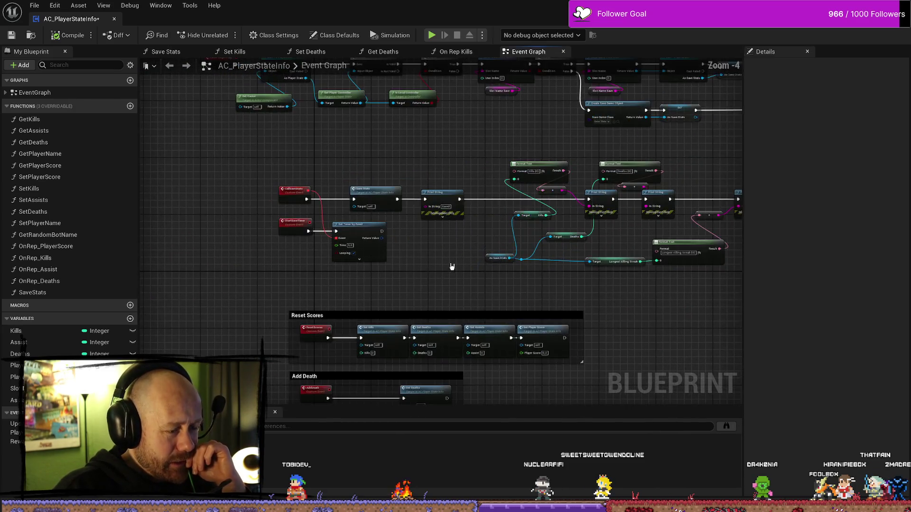
left_click_drag(452, 264, 426, 234)
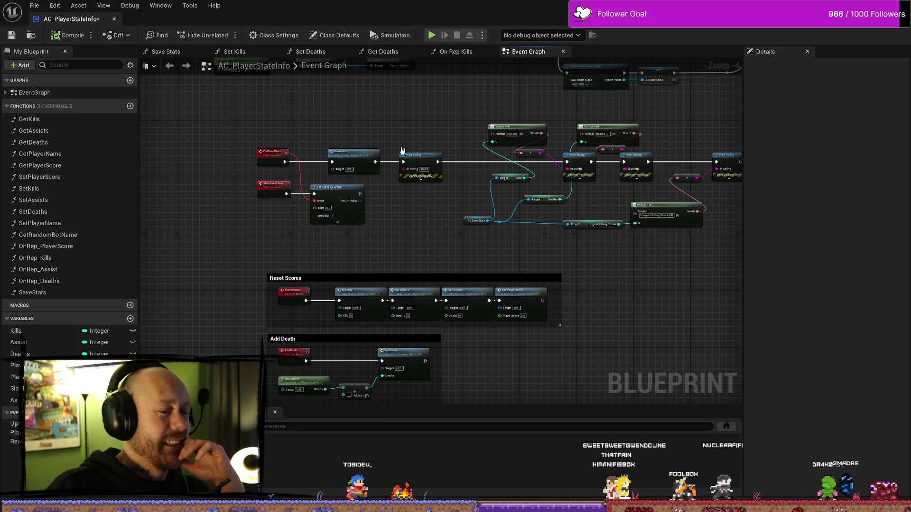
left_click_drag(432, 204, 355, 217)
left_click_drag(692, 128, 401, 274)
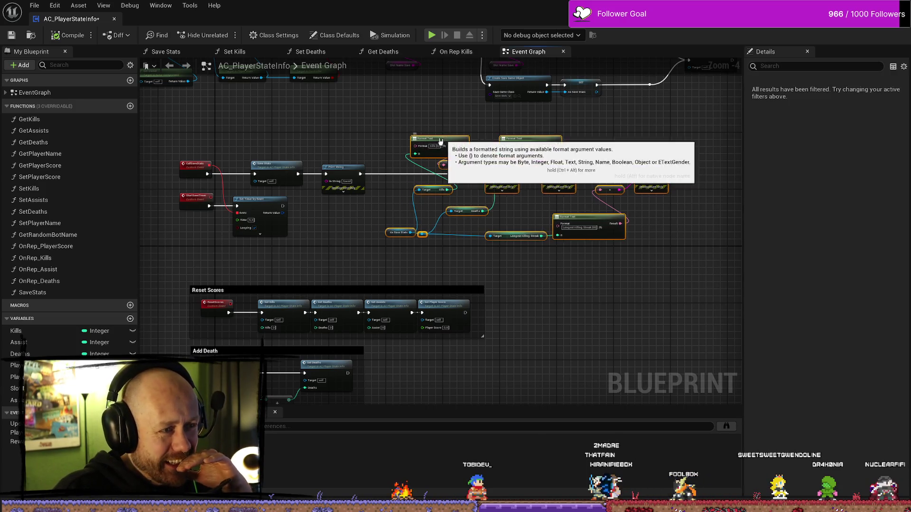
left_click_drag(451, 141, 419, 141)
Review the save/load node chain layout, then open the On Rep Deaths function graph
left_click_drag(322, 210, 388, 211)
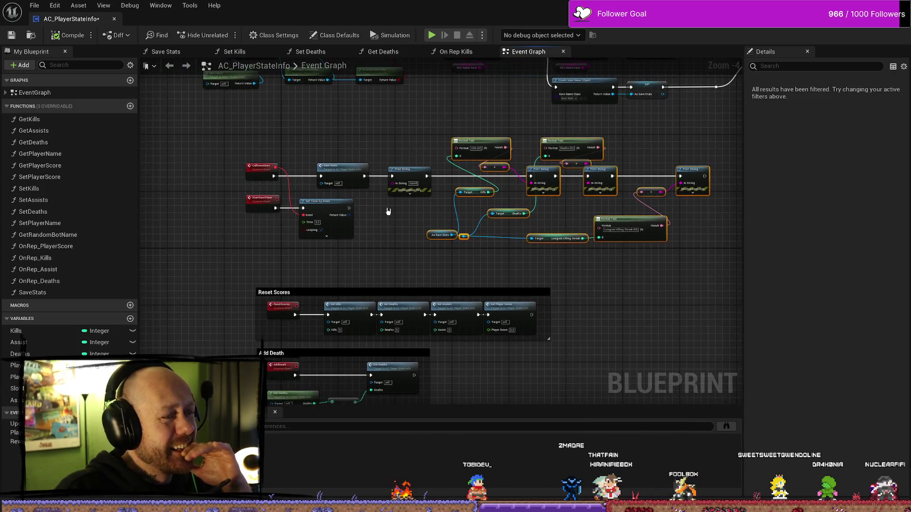
mouse_move(419, 127)
left_mouse_down()
mouse_move(362, 167)
mouse_move(417, 171)
mouse_move(413, 155)
mouse_move(447, 164)
left_mouse_up()
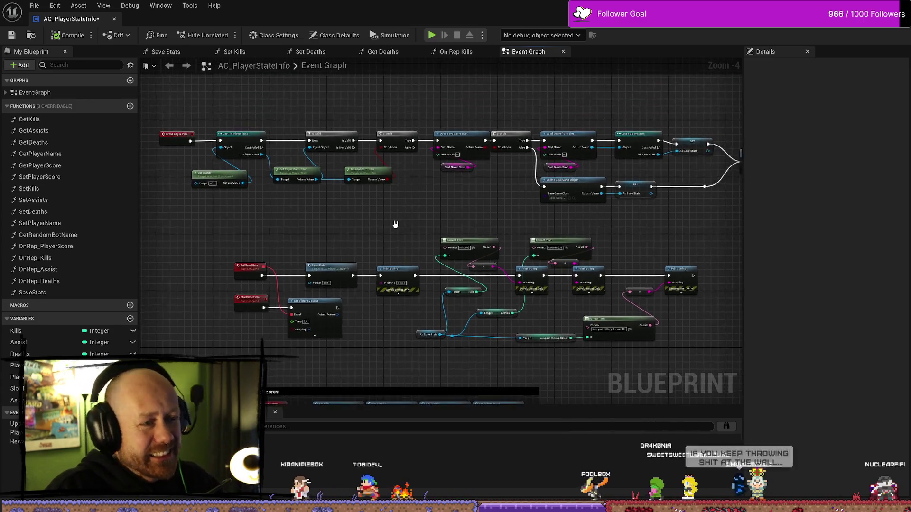
scroll(394, 223, "up", 1)
scroll(394, 224, "down", 3)
scroll(395, 223, "up", 2)
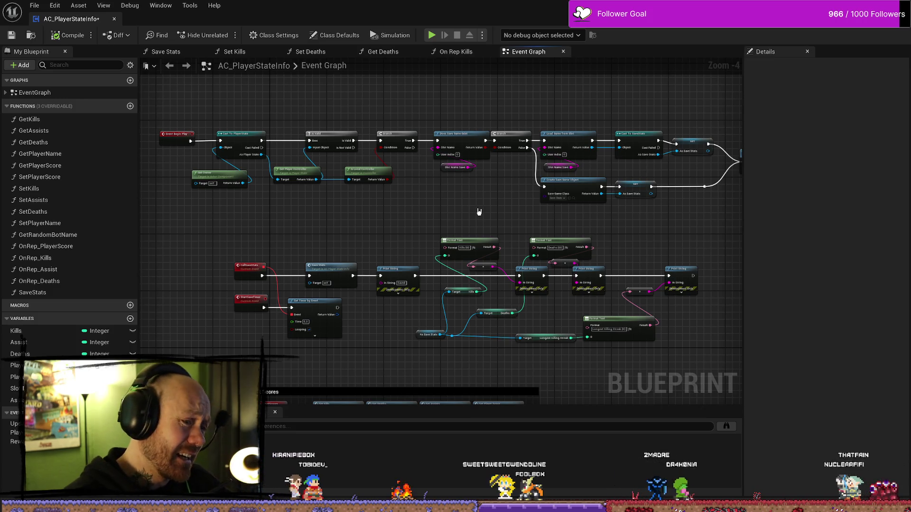
mouse_move(478, 211)
left_mouse_down()
mouse_move(643, 230)
mouse_move(606, 199)
left_mouse_up()
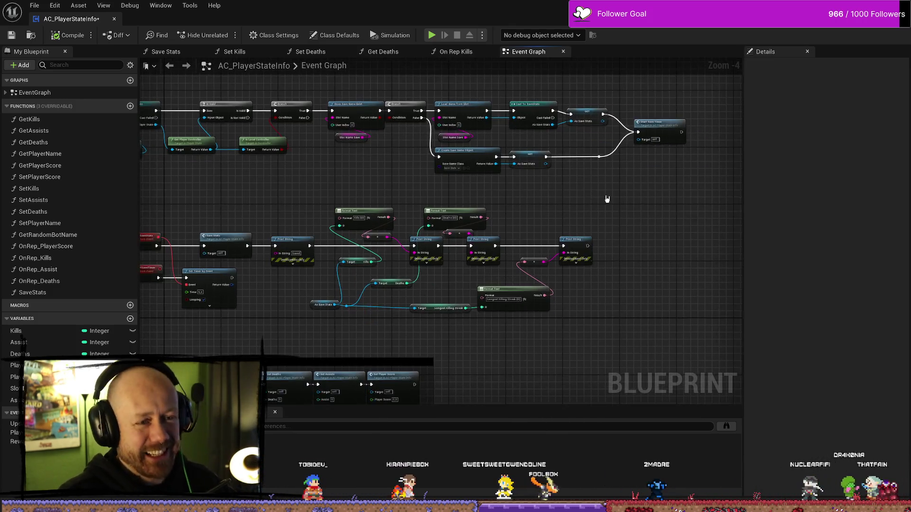
scroll(590, 240, "up", 4)
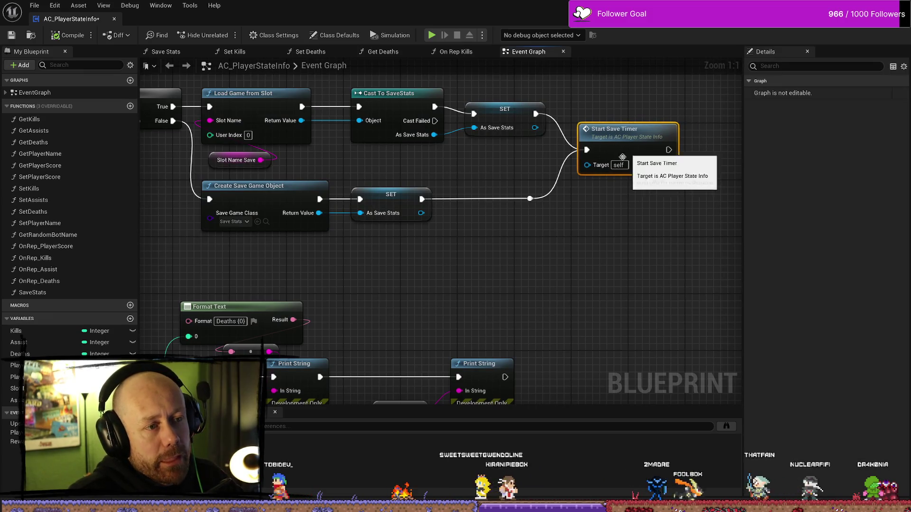
scroll(617, 227, "down", 2)
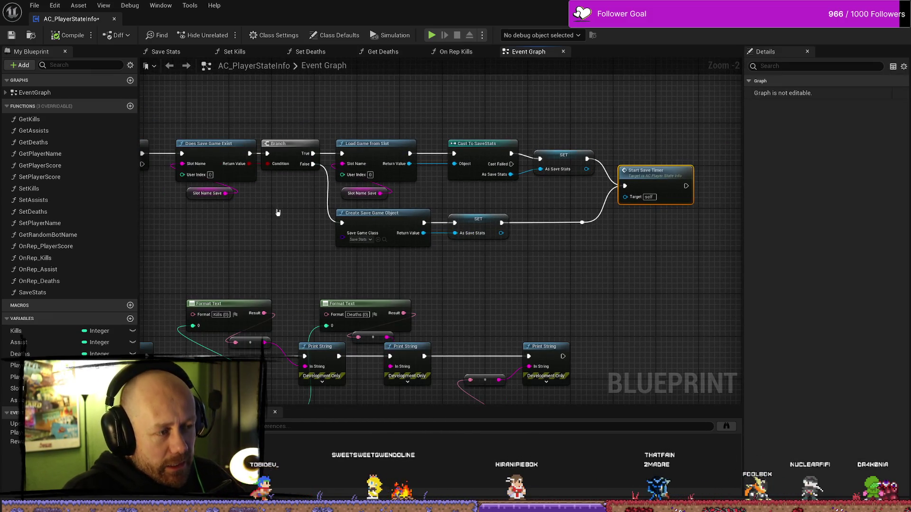
left_click_drag(278, 213, 359, 217)
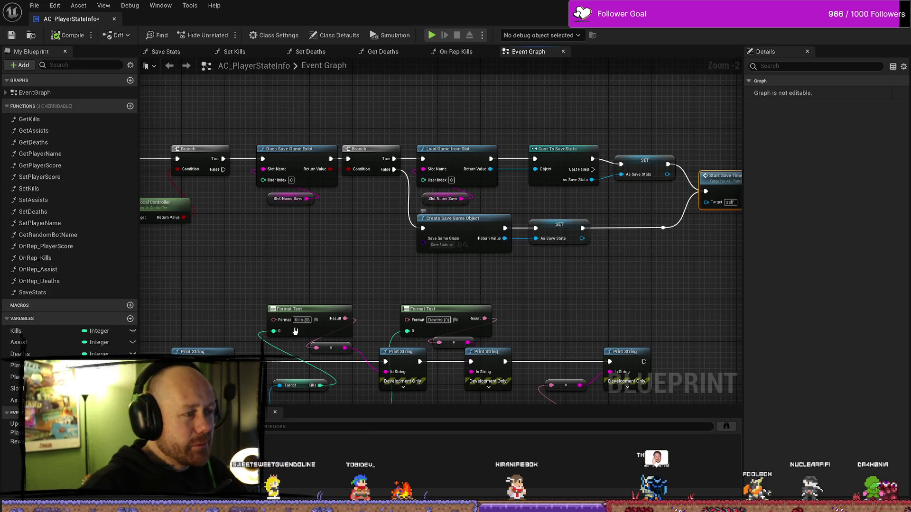
mouse_move(311, 304)
left_mouse_down()
mouse_move(362, 242)
mouse_move(466, 252)
left_mouse_up()
scroll(466, 252, "down", 3)
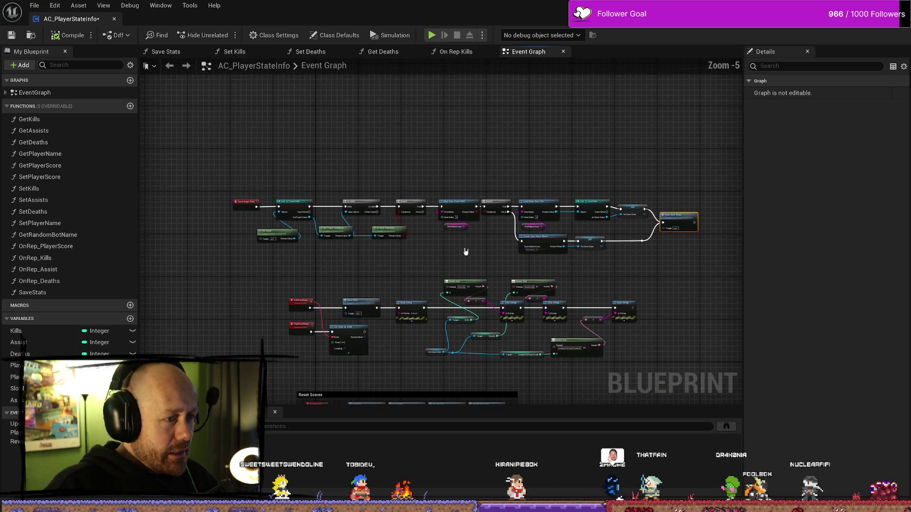
scroll(466, 252, "up", 2)
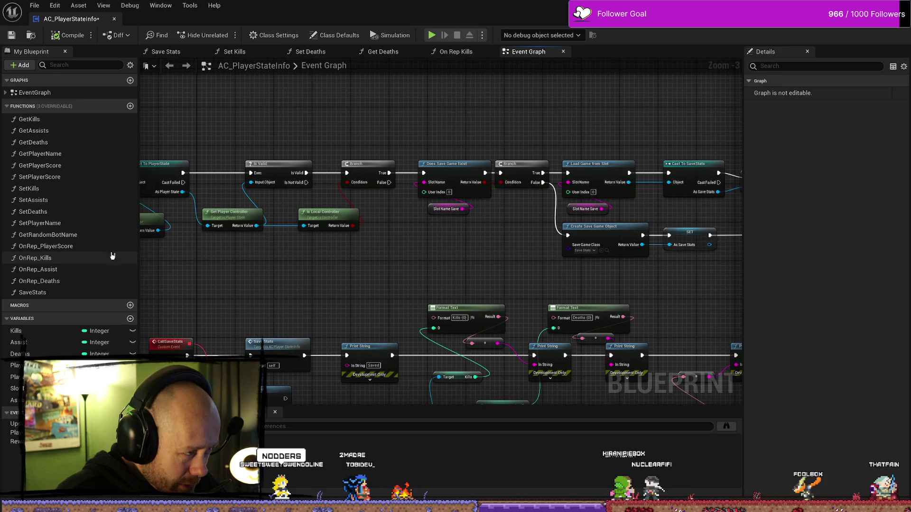
left_click_drag(343, 280, 410, 262)
scroll(412, 259, "down", 1)
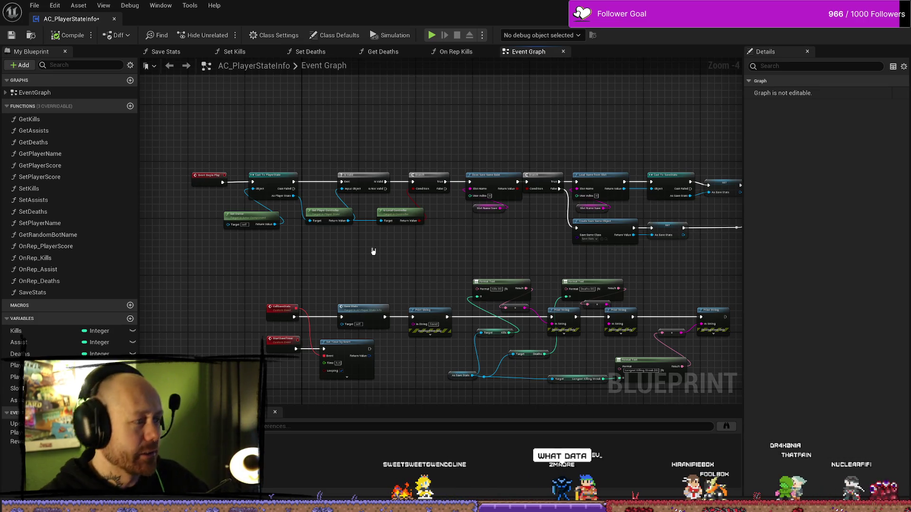
left_click(52, 281)
double_click(70, 282)
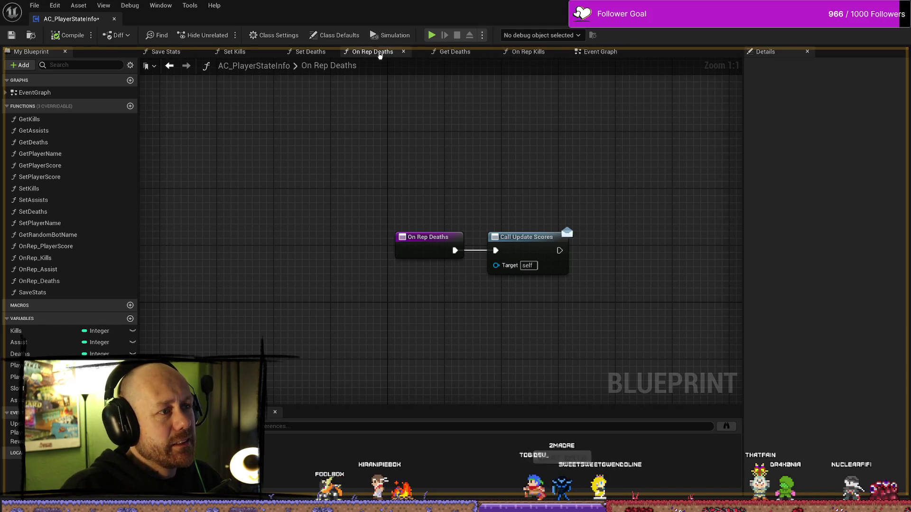
In Set Deaths, delete the SET, Make Array, Deaths, Is Valid and As Save Stats nodes, then compile
left_click_drag(382, 52, 496, 54)
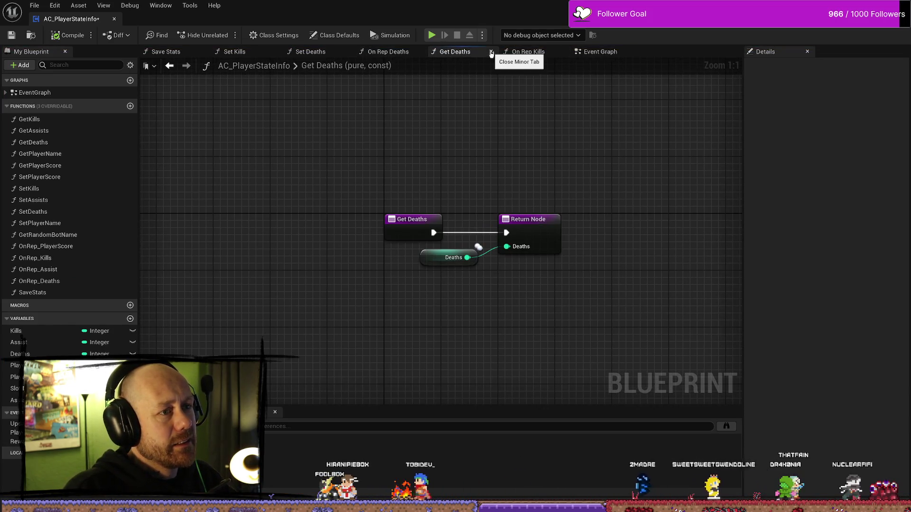
left_click(334, 57)
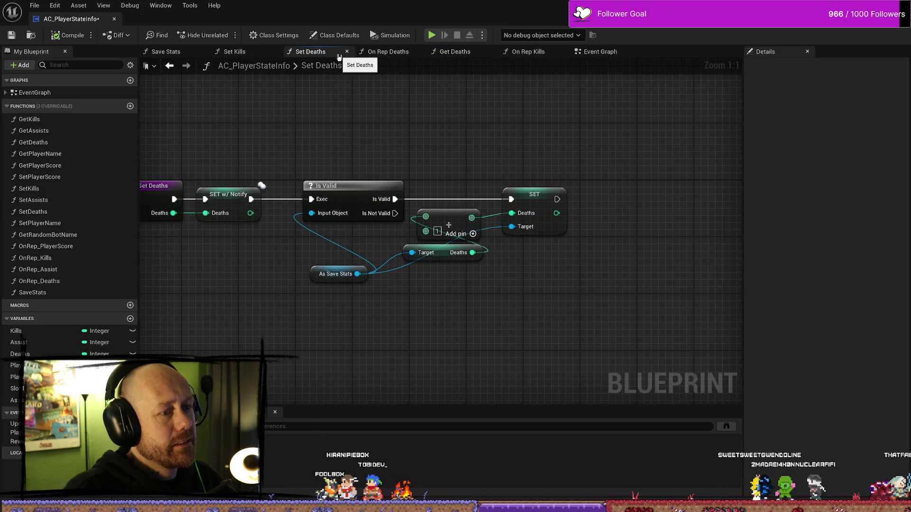
left_click_drag(589, 181, 456, 252)
key("Delete")
key("Delete")
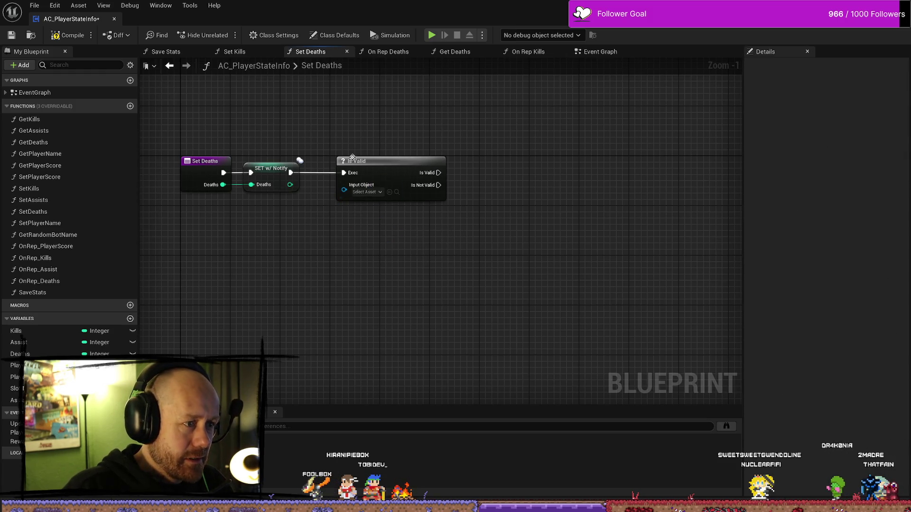
left_click(378, 161)
key("Delete")
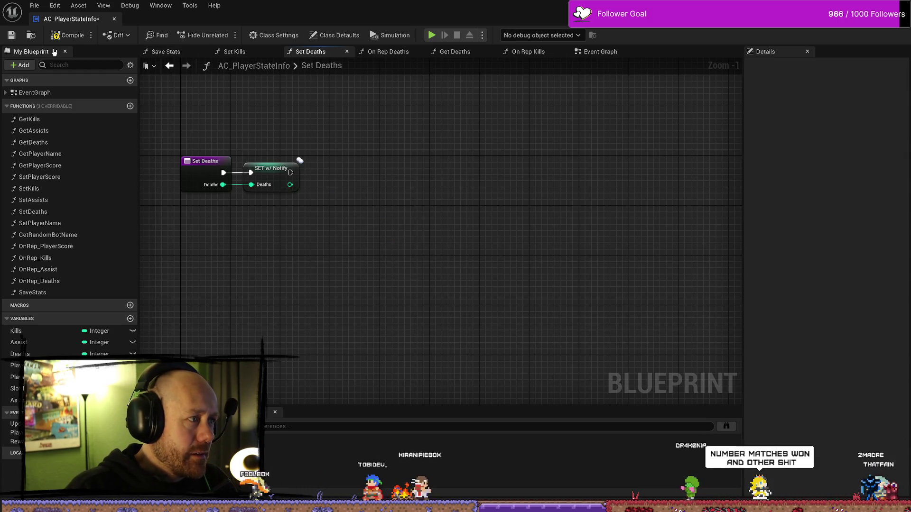
left_click(68, 35)
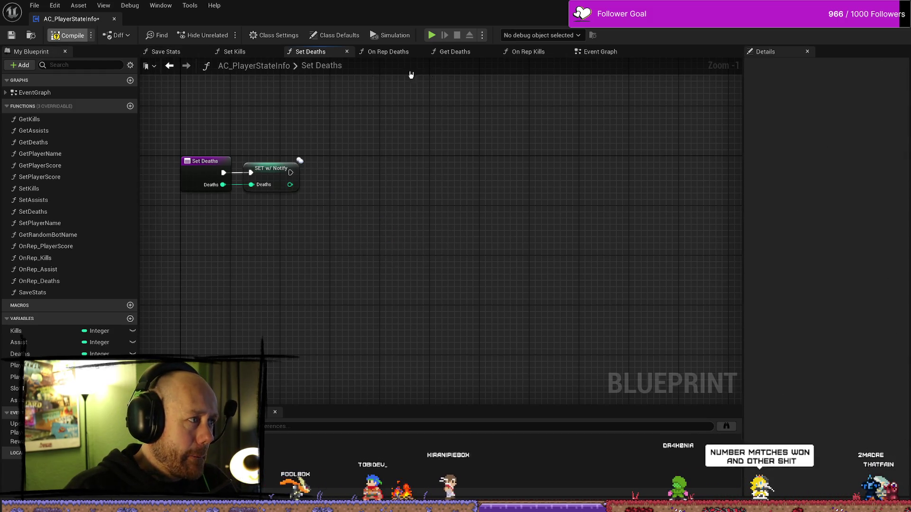
Close the Set Deaths and Set Kills graphs and move the Save Stats entry node slightly right
left_click(237, 52)
left_click(320, 52)
left_click(347, 52)
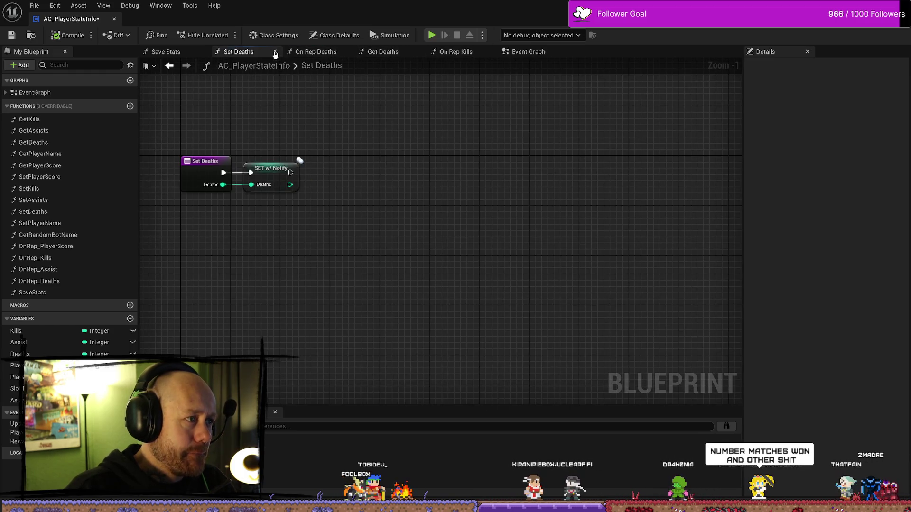
left_click(275, 52)
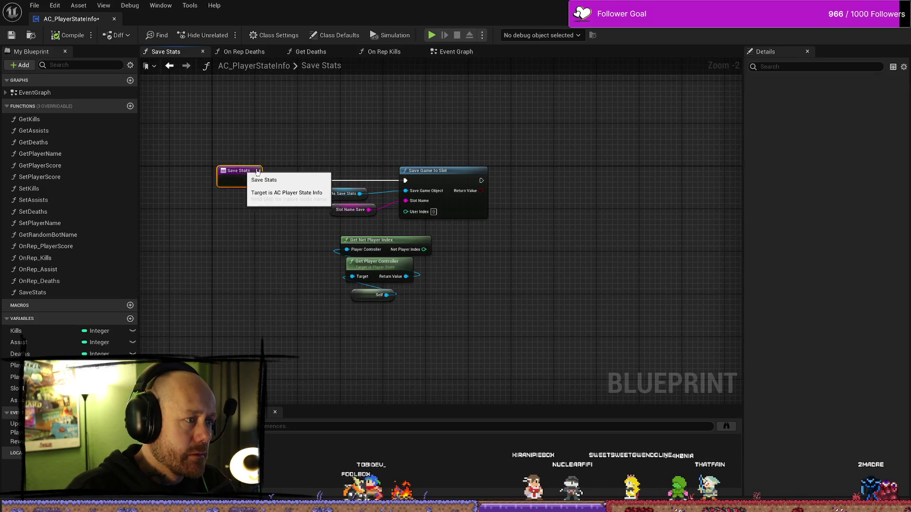
left_click_drag(232, 172, 270, 171)
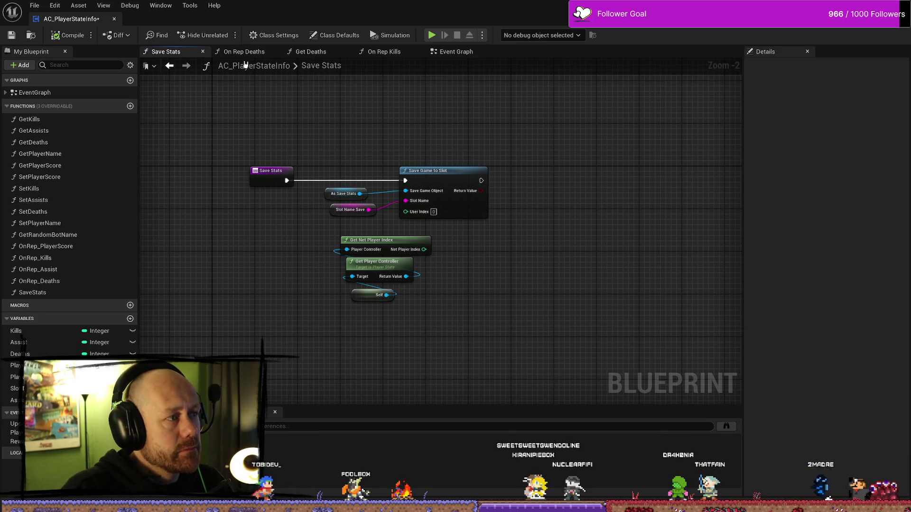
Select the Is Valid-to-SET node group in On Rep Kills, then return to the Get Deaths graph
left_click(311, 52)
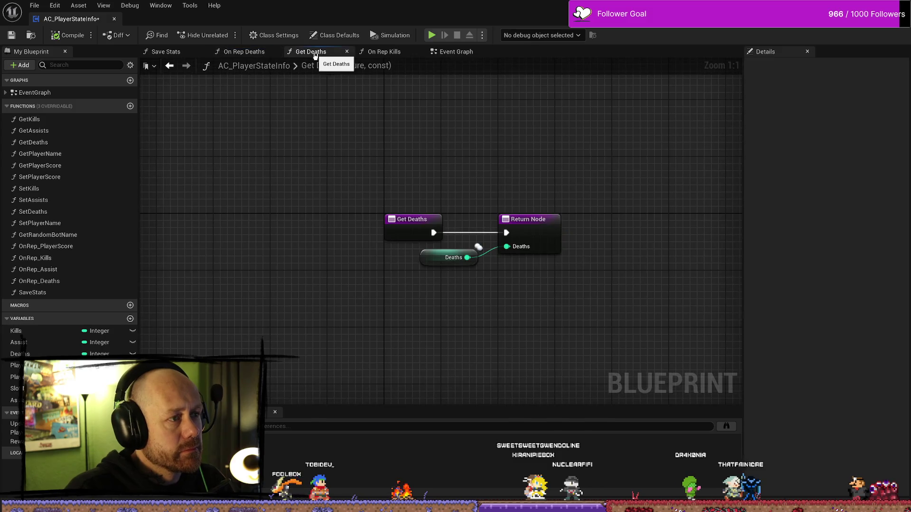
left_click(385, 53)
left_click_drag(689, 178, 432, 351)
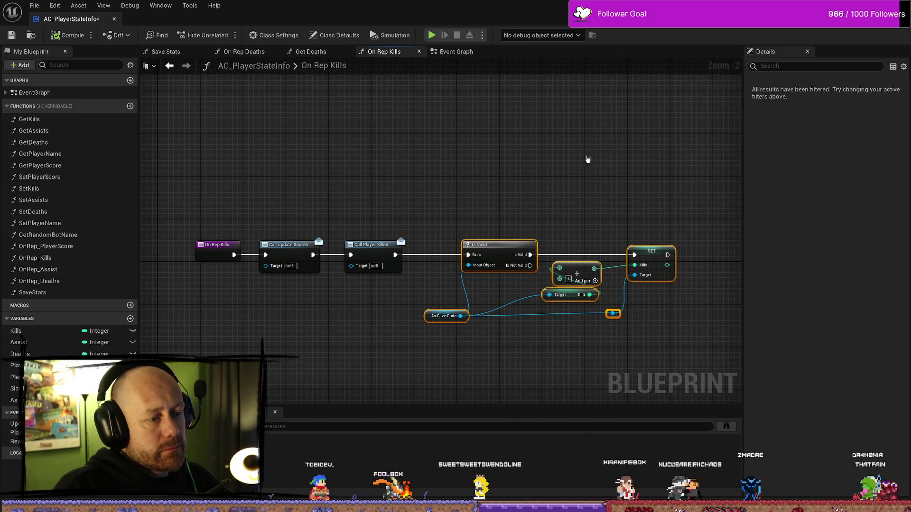
left_click(313, 56)
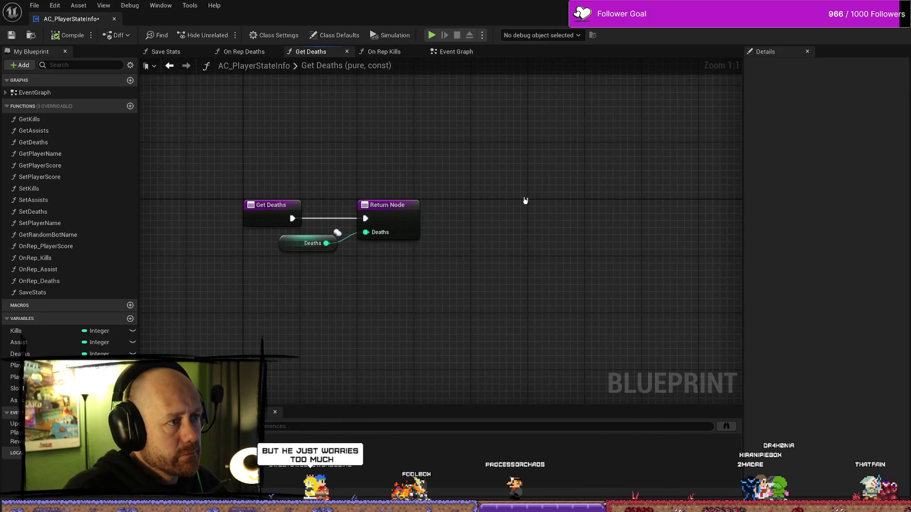
left_click_drag(525, 200, 513, 194)
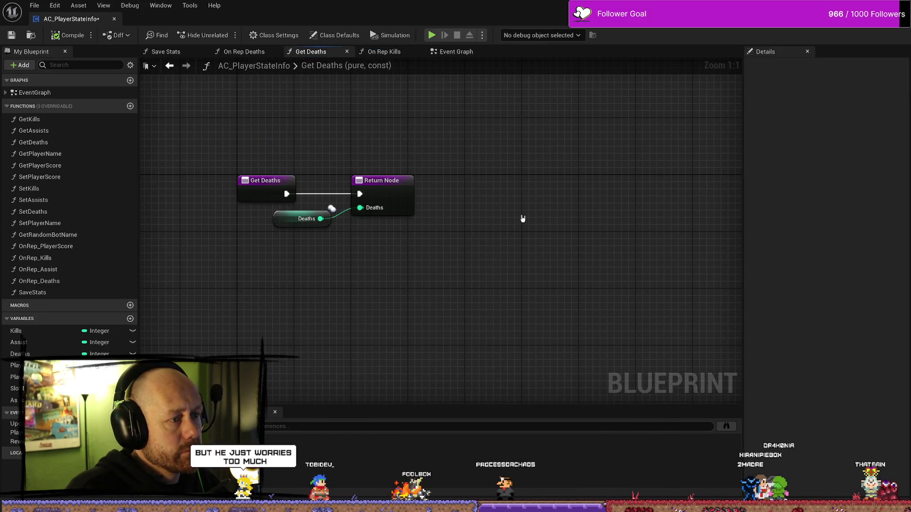
Paste the Is Valid and Save Stats group into On Rep Deaths, wired after Update Scores
left_click(348, 52)
mouse_move(578, 166)
left_mouse_down()
mouse_move(447, 129)
mouse_move(488, 226)
left_mouse_up()
key("ctrl+v")
left_click_drag(384, 208, 456, 237)
mouse_move(513, 234)
left_mouse_down()
mouse_move(450, 185)
mouse_move(450, 156)
left_mouse_up()
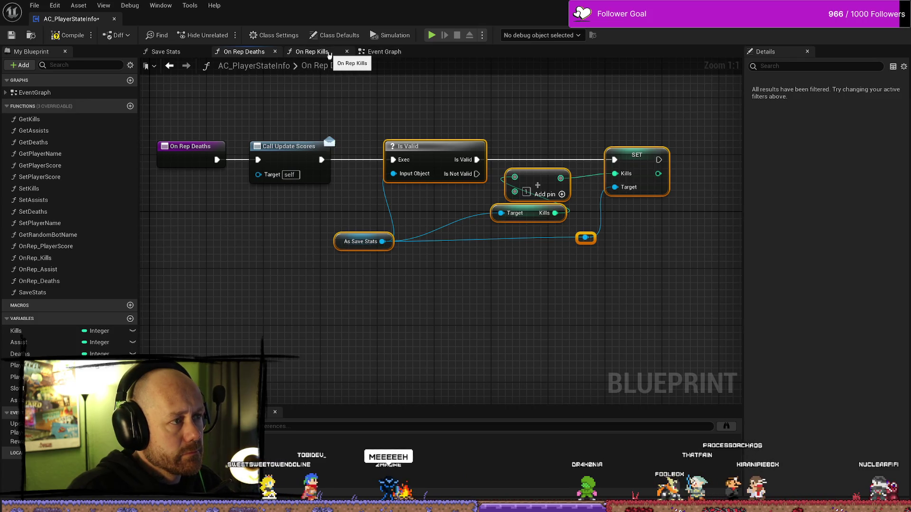
Compare against On Rep Kills, then compile and save the Blueprint
left_click(327, 53)
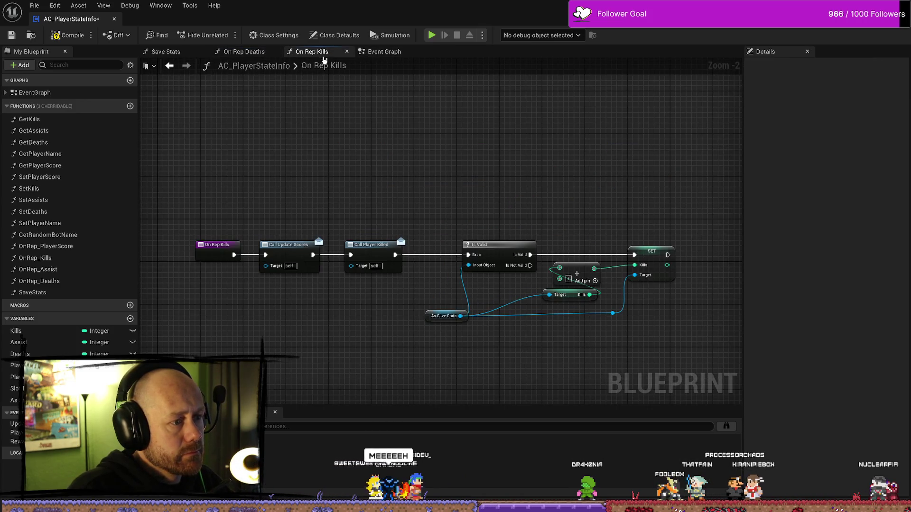
left_click(244, 52)
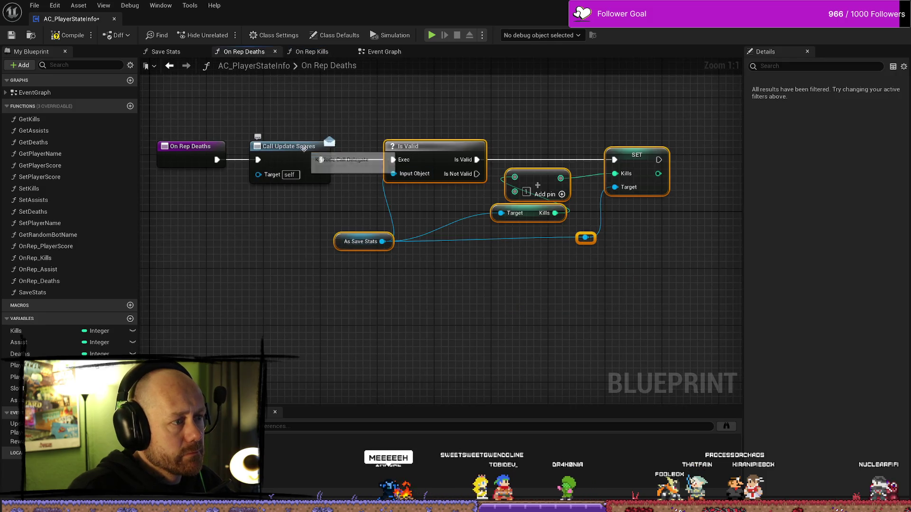
mouse_move(264, 243)
left_mouse_down()
mouse_move(260, 263)
mouse_move(288, 96)
left_mouse_up()
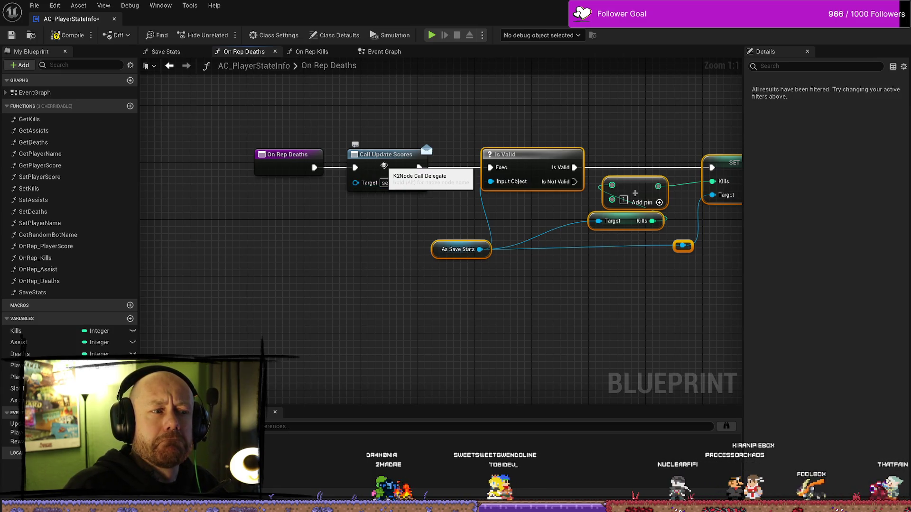
mouse_move(407, 203)
left_mouse_down()
mouse_move(238, 212)
mouse_move(290, 225)
left_mouse_up()
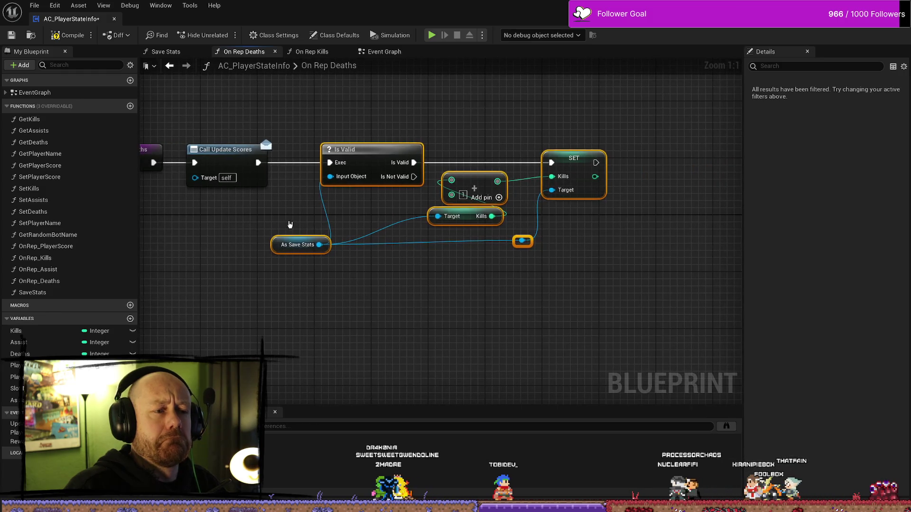
key("F7")
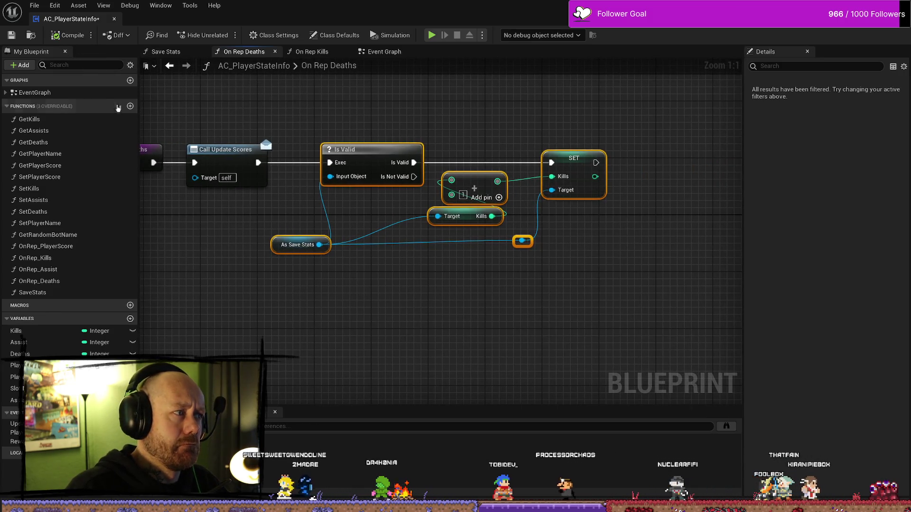
key("ctrl+s")
Replace the Kills getter and SET Kills with a Save Stats Deaths getter feeding the Add node
left_click(655, 322)
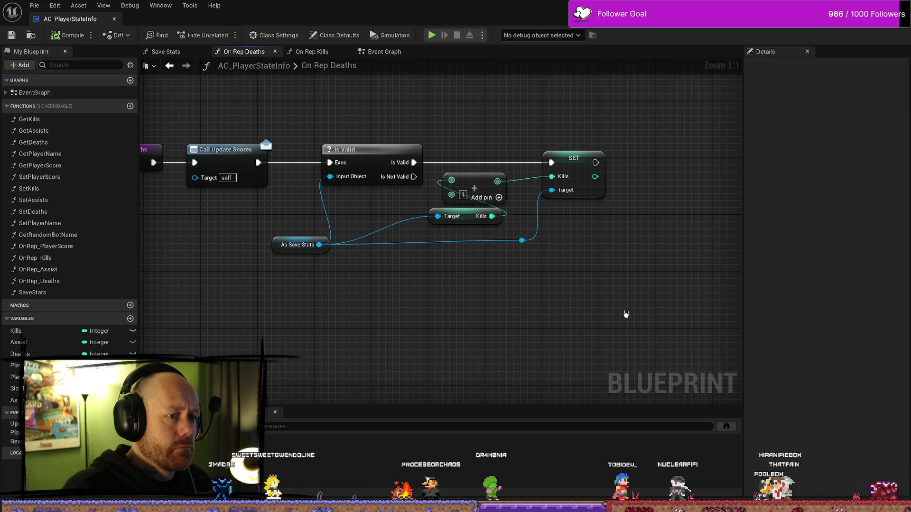
left_click(478, 221)
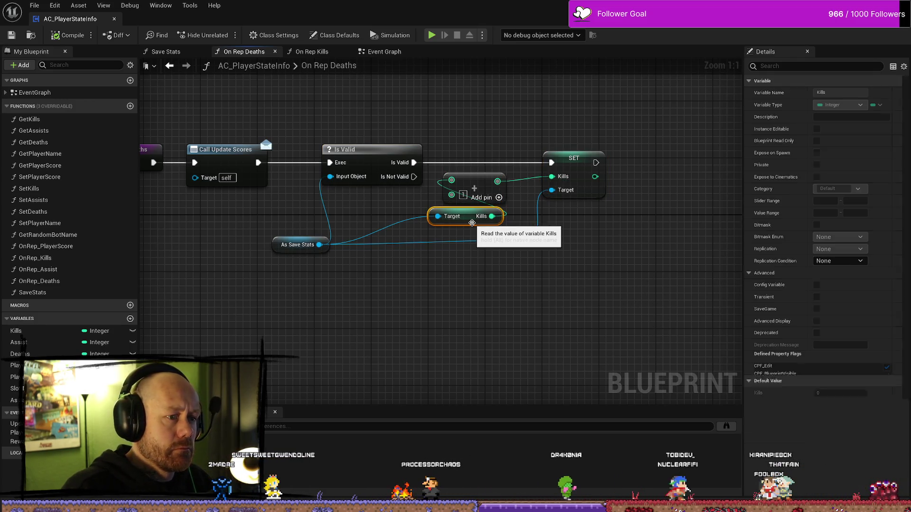
left_click(583, 165, "ctrl")
key("Delete")
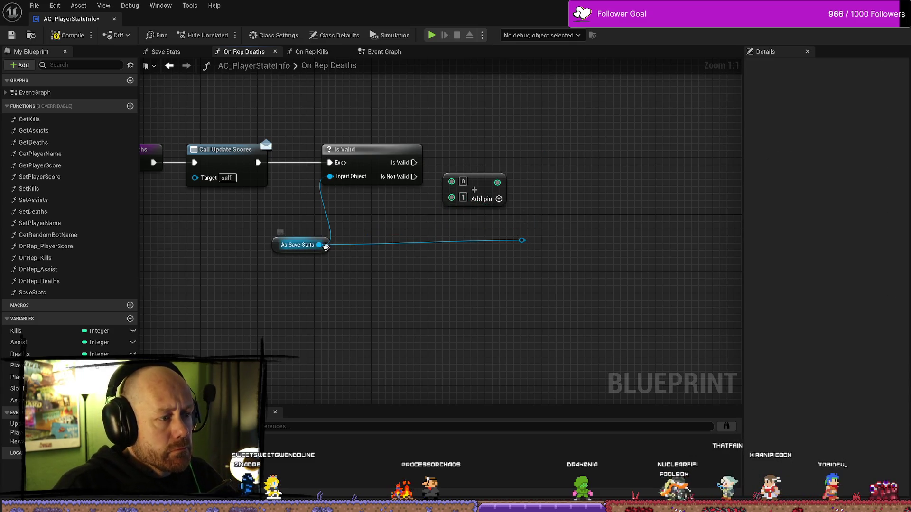
mouse_move(320, 245)
left_mouse_down()
mouse_move(410, 219)
mouse_move(397, 223)
left_mouse_up()
type("deat")
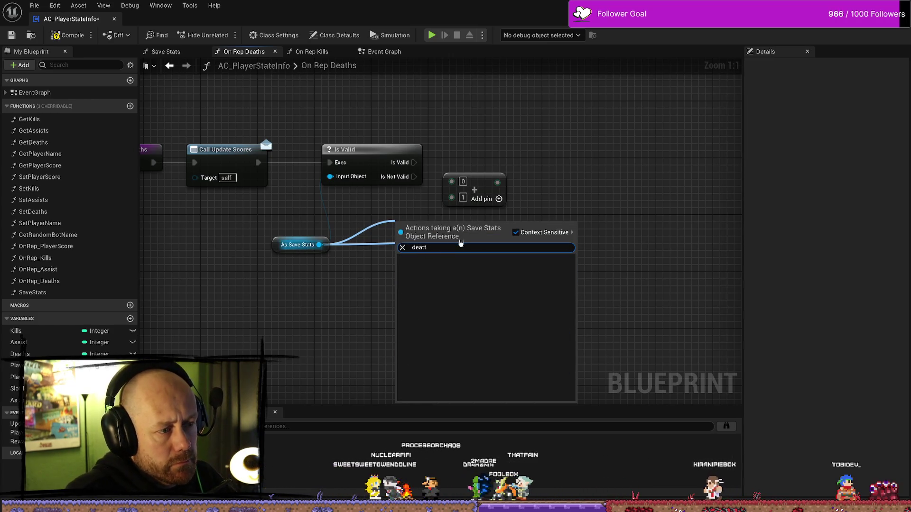
left_click(451, 304)
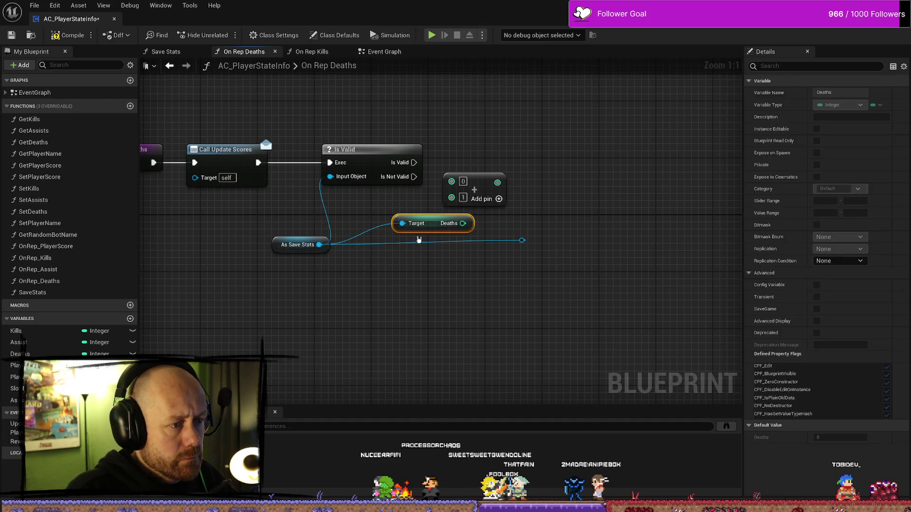
mouse_move(464, 223)
left_mouse_down()
mouse_move(438, 188)
mouse_move(452, 183)
left_mouse_up()
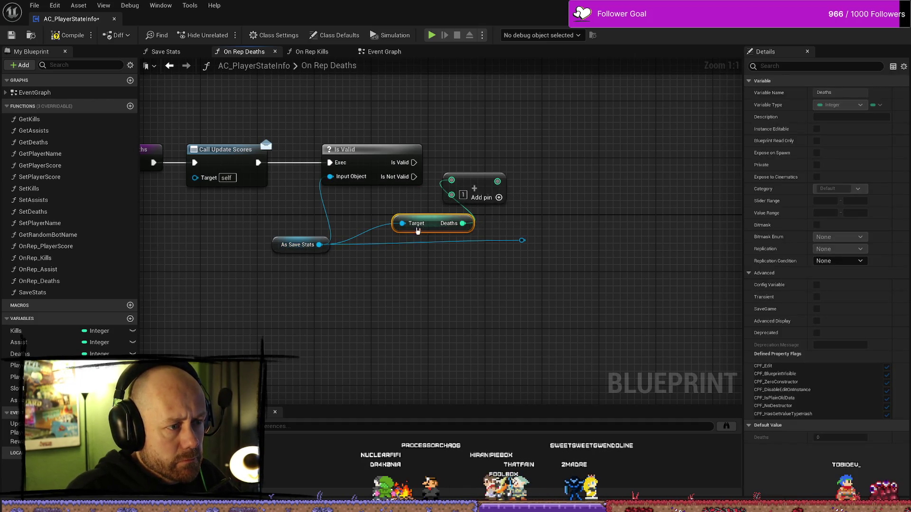
left_click_drag(427, 223, 413, 216)
Add a SET Deaths node fed by Is Valid and the Add result, then compile
left_click_drag(522, 239, 561, 187)
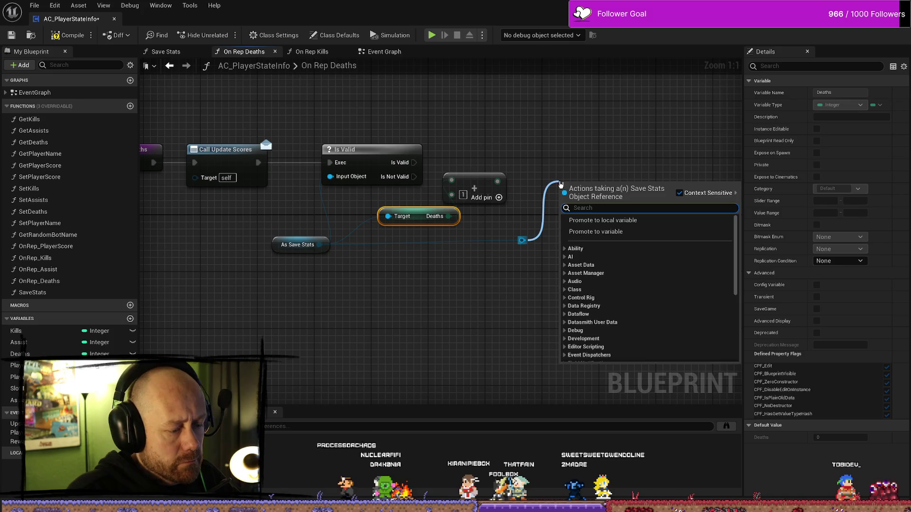
type("sert")
key("BackSpace")
key("BackSpace")
key("BackSpace")
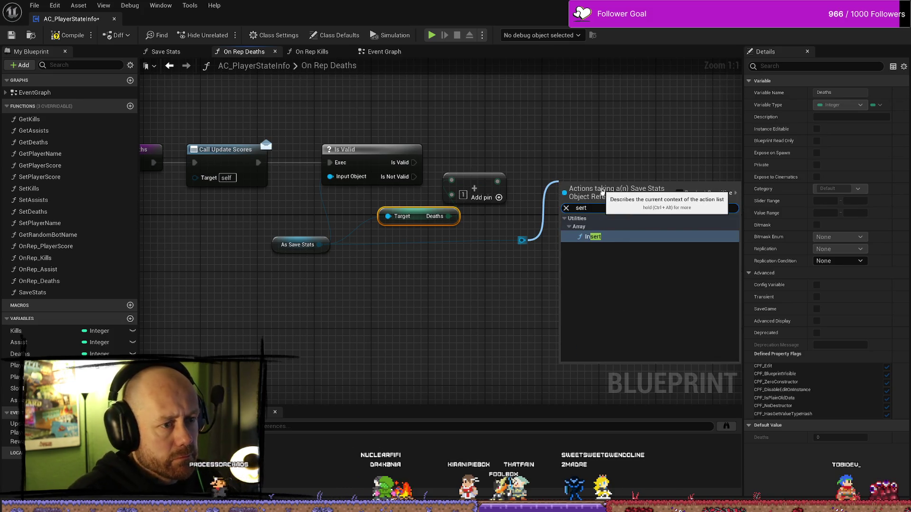
type("set d")
type("eat")
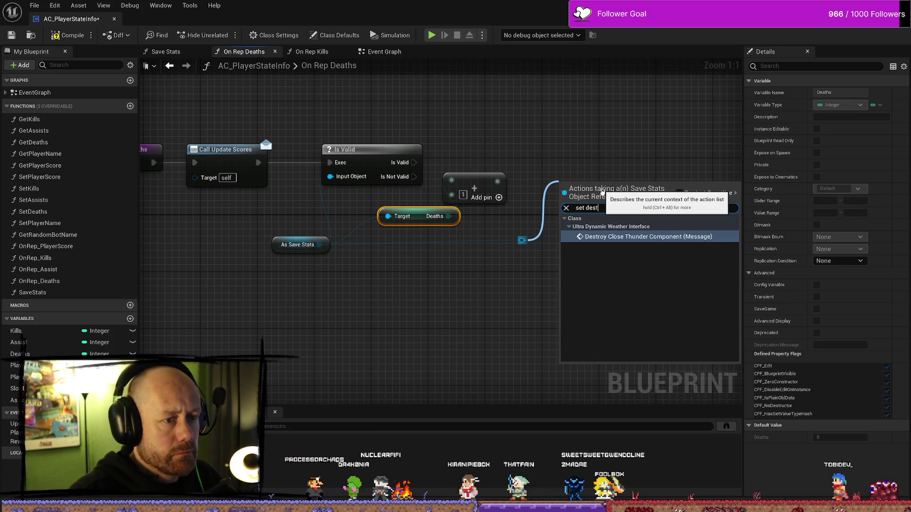
key("Return")
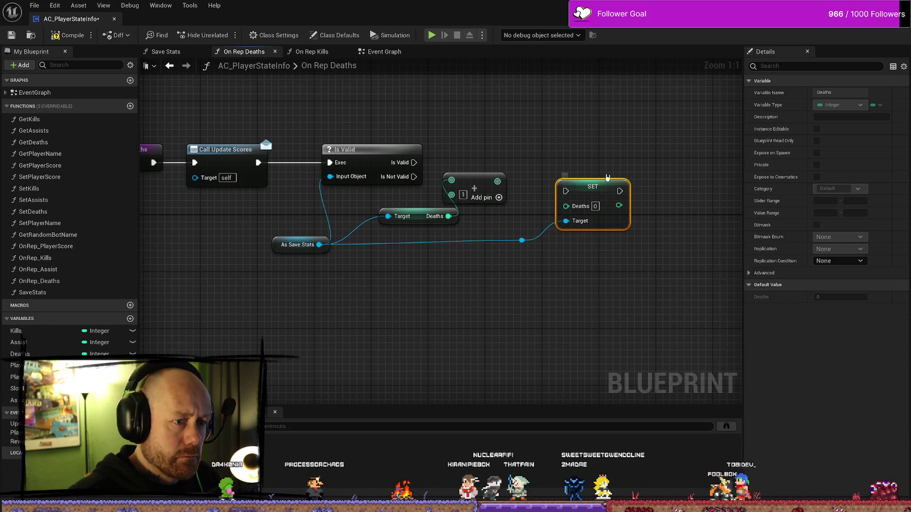
left_click_drag(586, 186, 585, 150)
left_click_drag(414, 162, 494, 165)
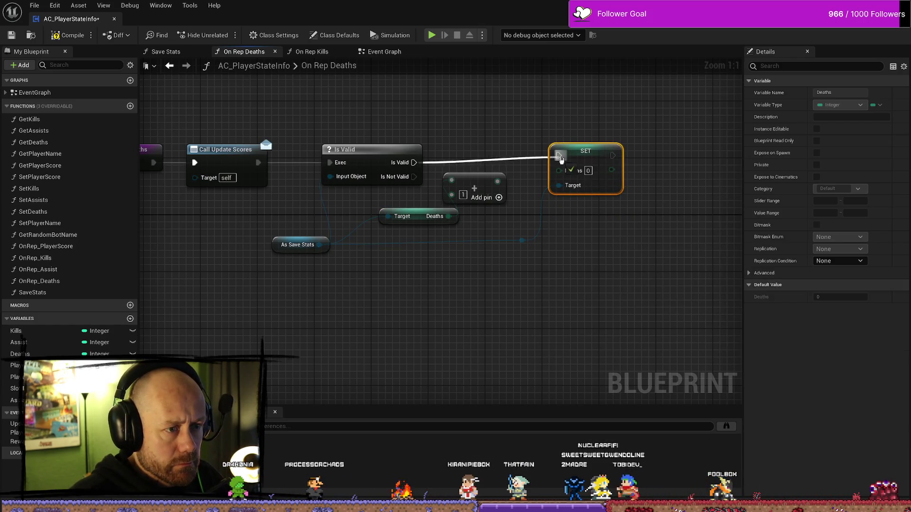
left_click_drag(561, 159, 560, 157)
left_click_drag(497, 181, 580, 163)
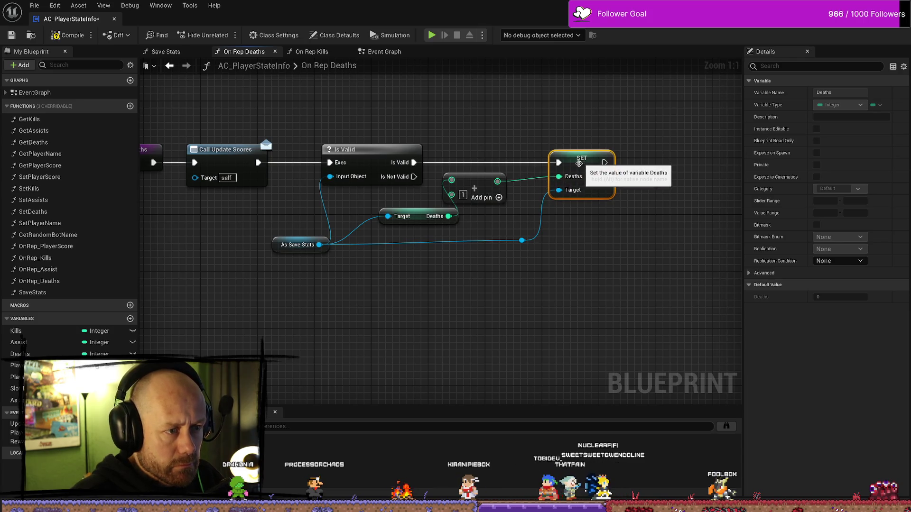
left_click_drag(400, 210, 378, 209)
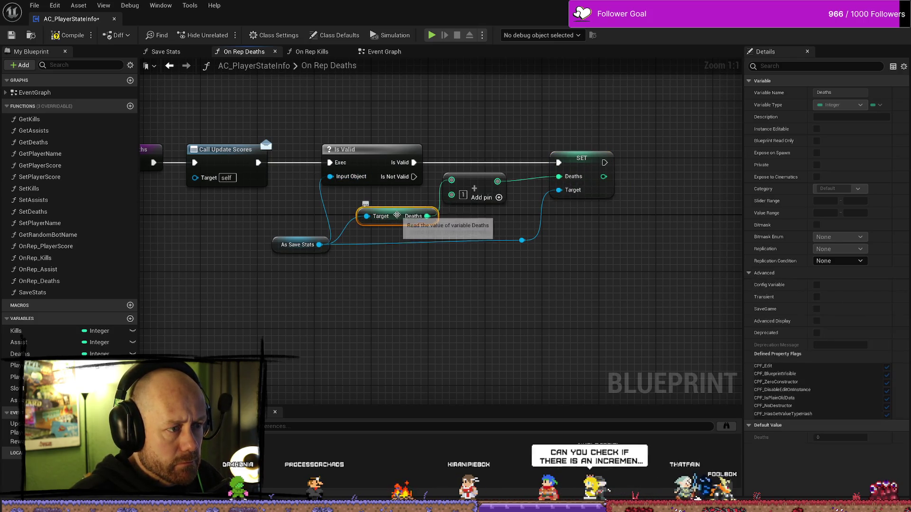
left_click(68, 35)
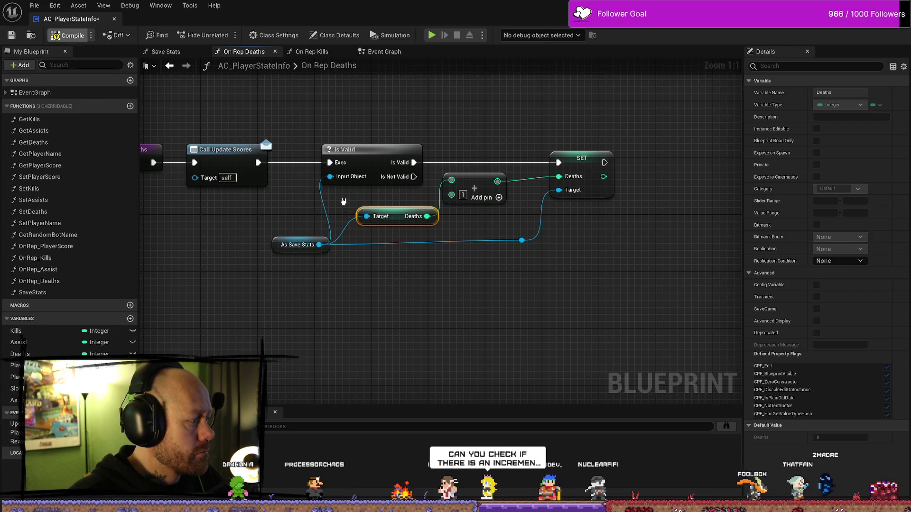
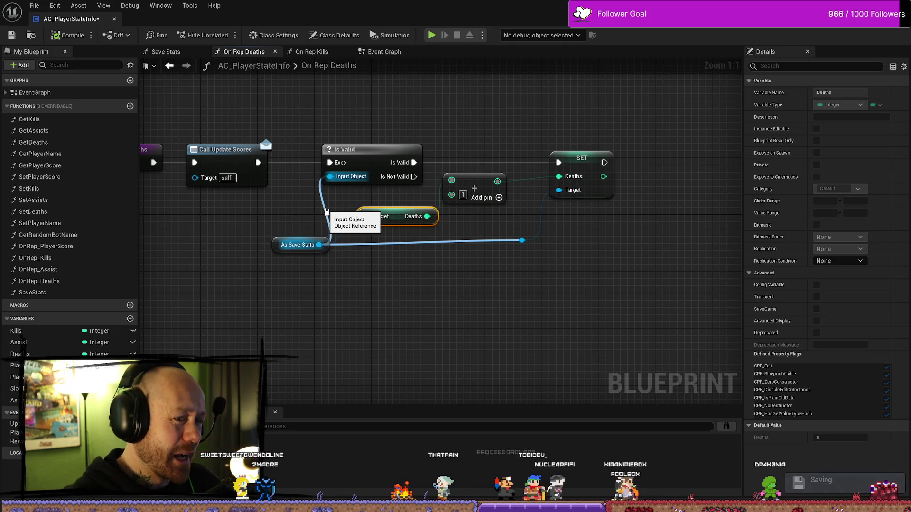
Compile AC_PlayerStateInfo and nudge the As Save Stats and Deaths nodes into place
key("F7")
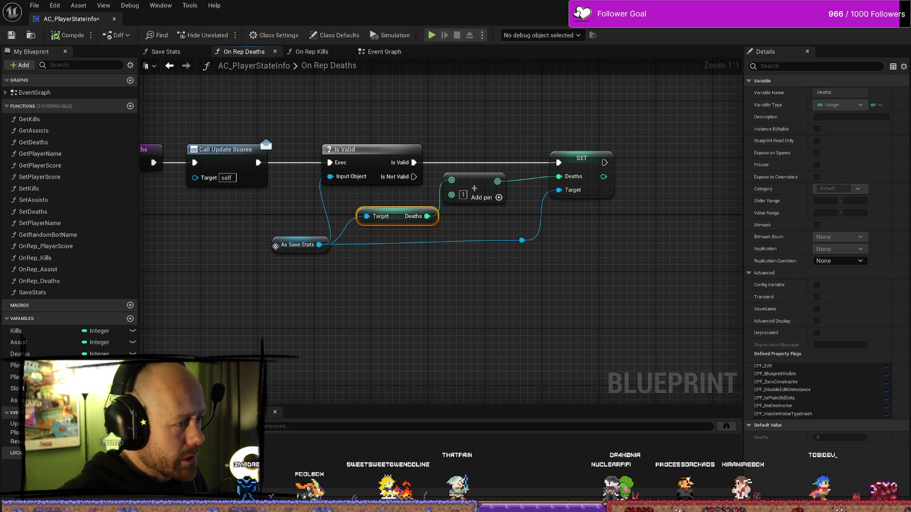
left_click_drag(299, 245, 299, 238)
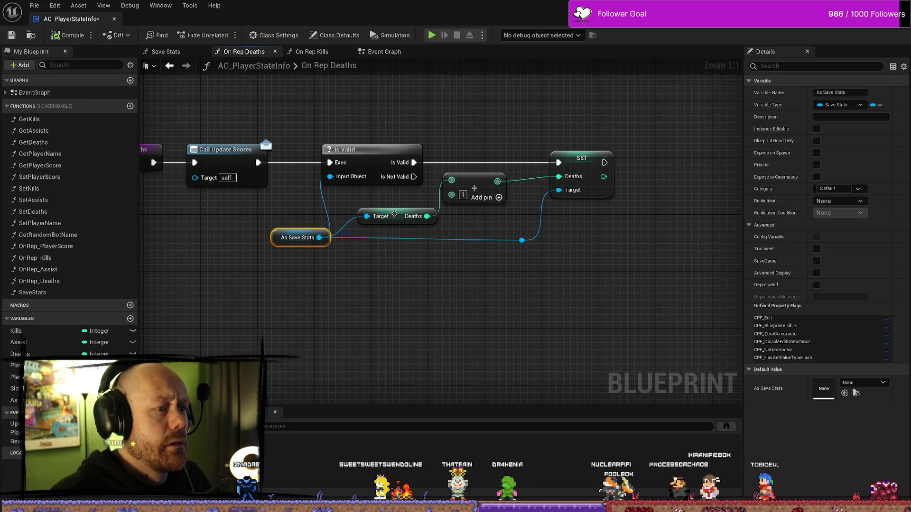
left_click_drag(403, 216, 393, 209)
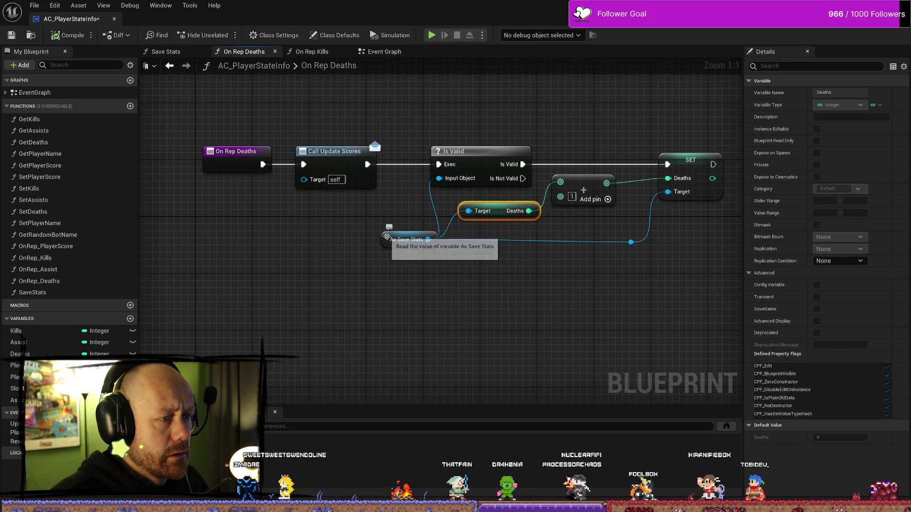
left_click(387, 239)
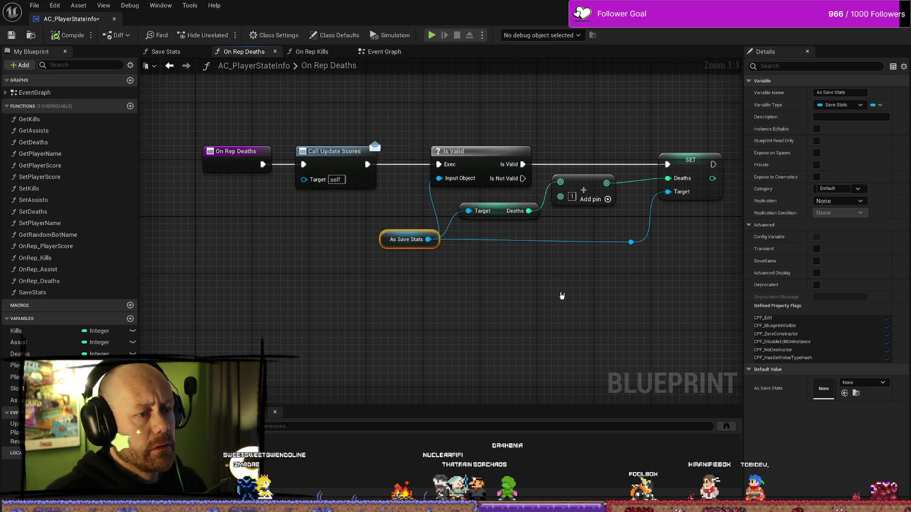
left_click_drag(555, 296, 528, 299)
left_click(467, 262)
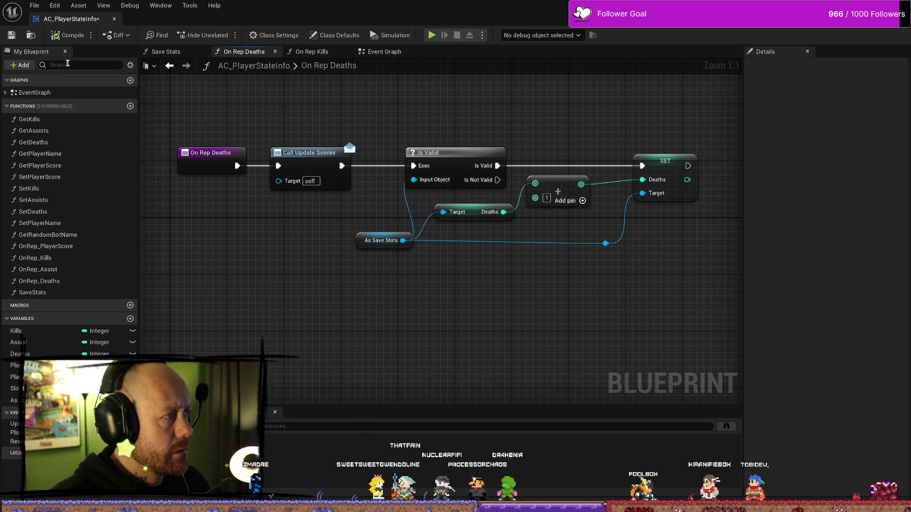
Save the blueprint with Ctrl+S and frame the whole On Rep Deaths graph
key("ctrl+s")
scroll(391, 185, "down", 8)
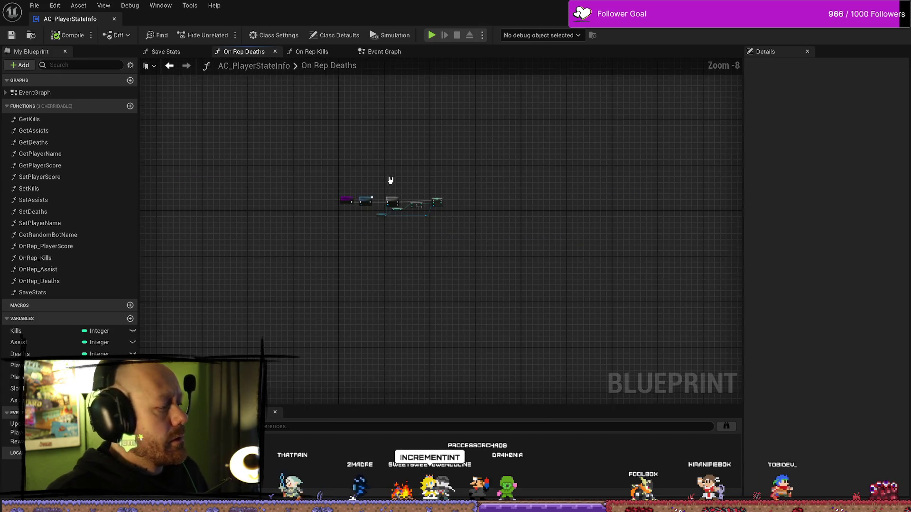
scroll(390, 180, "up", 2)
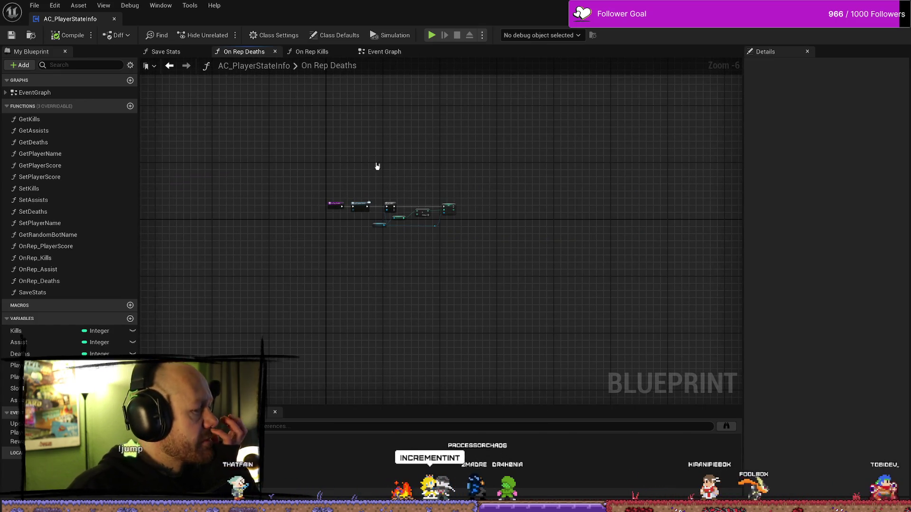
key("Home")
left_click_drag(536, 214, 458, 219)
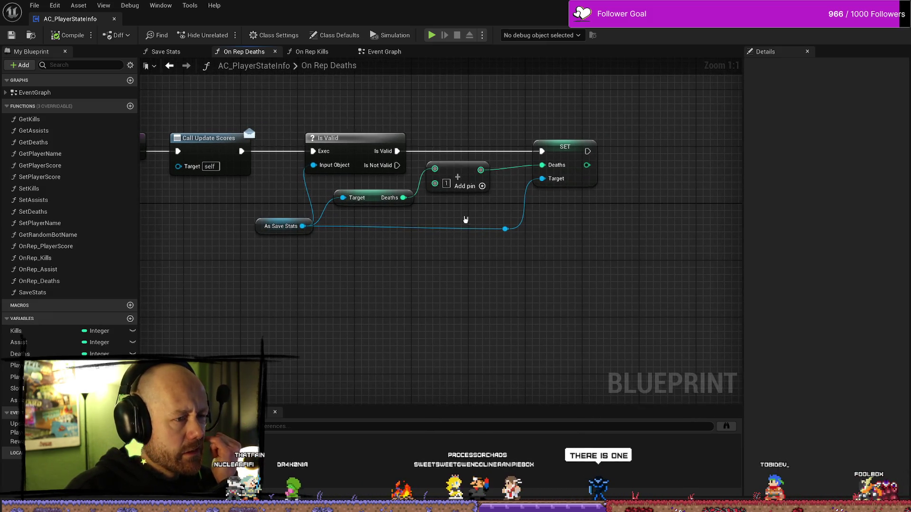
Add an Increment Int node branching from the Deaths value
left_click_drag(403, 197, 456, 304)
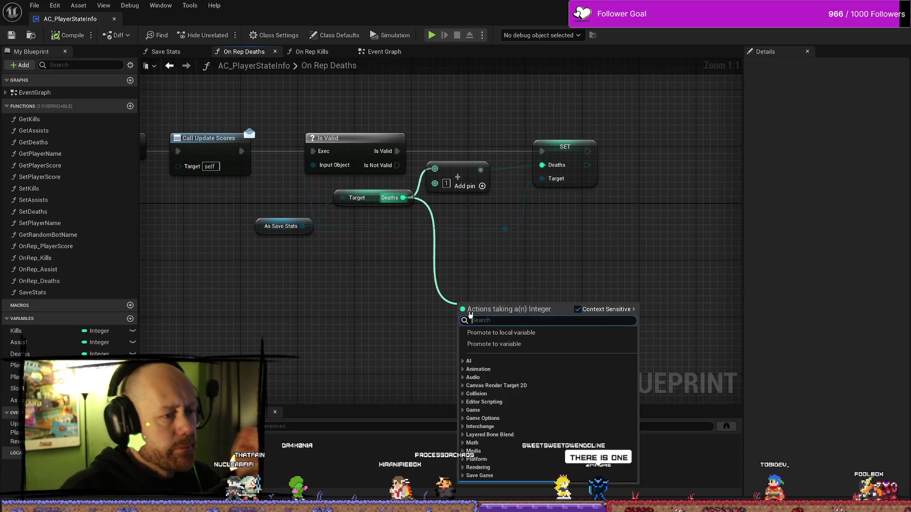
type("in")
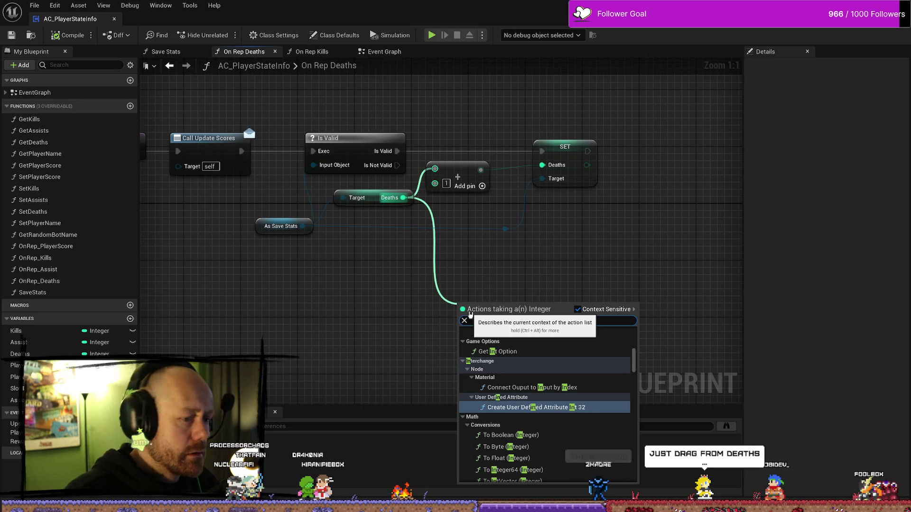
left_click(397, 309)
right_click(397, 310)
type("increment")
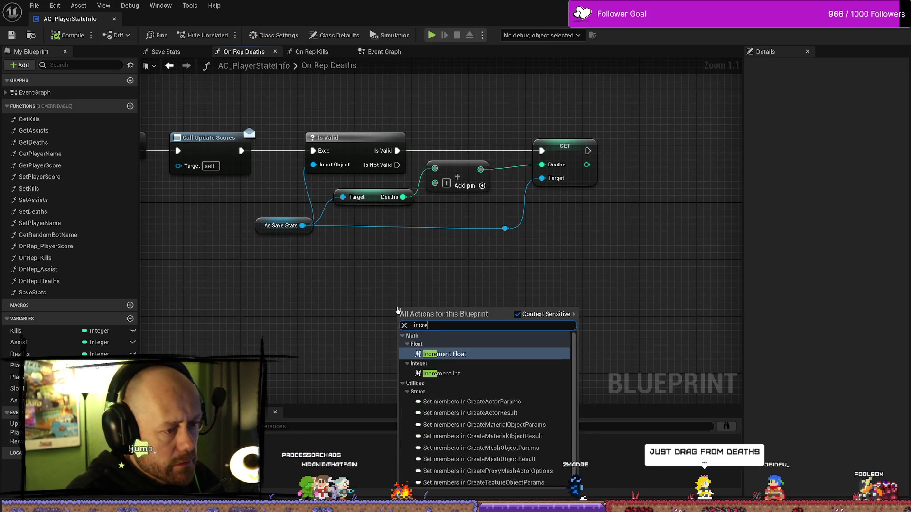
key("Escape")
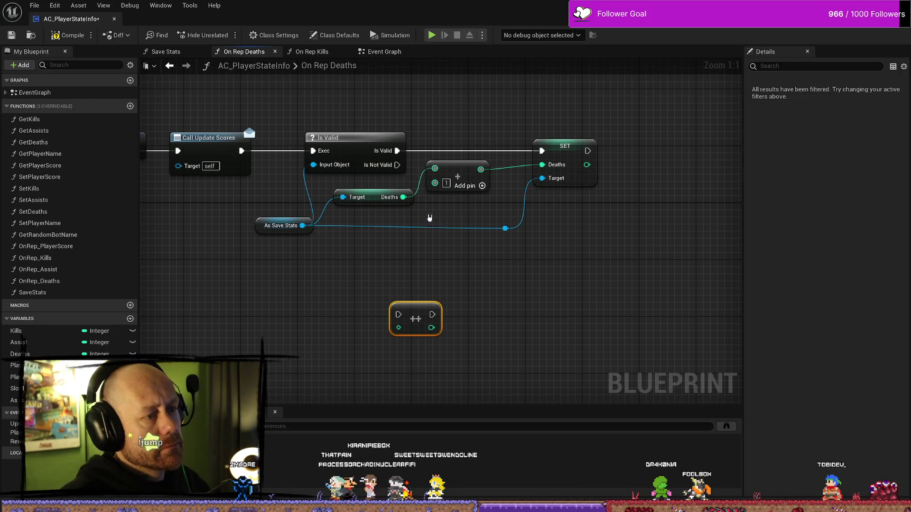
Delete the old Add and SET nodes from On Rep Deaths
left_click(456, 171)
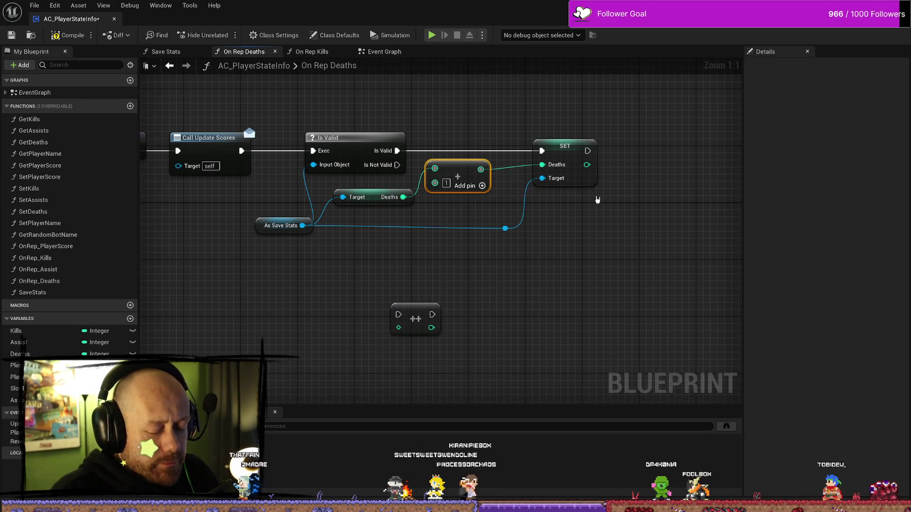
key("Delete")
left_click(593, 183)
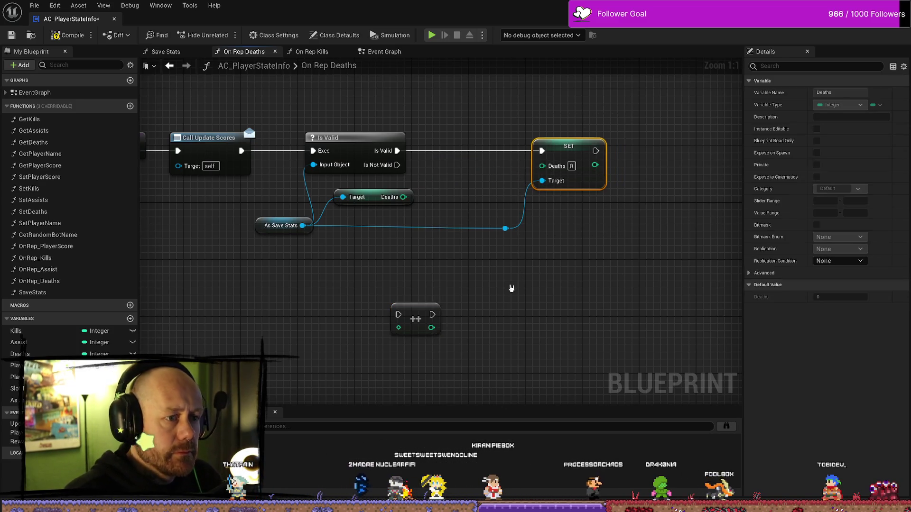
key("Delete")
Feed Deaths into the ++ node, run it from Is Valid, and compile
mouse_move(420, 318)
left_mouse_down()
mouse_move(489, 173)
mouse_move(463, 160)
left_mouse_up()
left_click_drag(403, 196, 471, 155)
left_click_drag(397, 150, 455, 151)
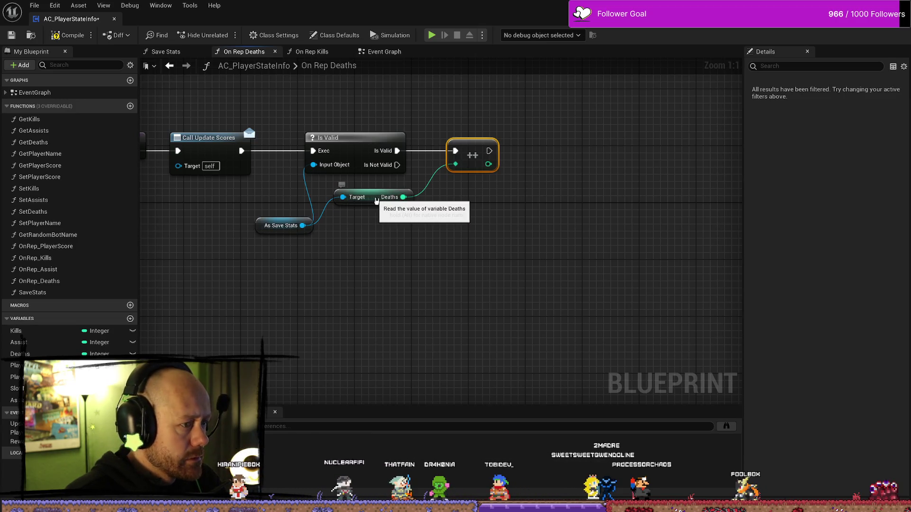
left_click_drag(383, 204, 391, 204)
left_click(491, 261)
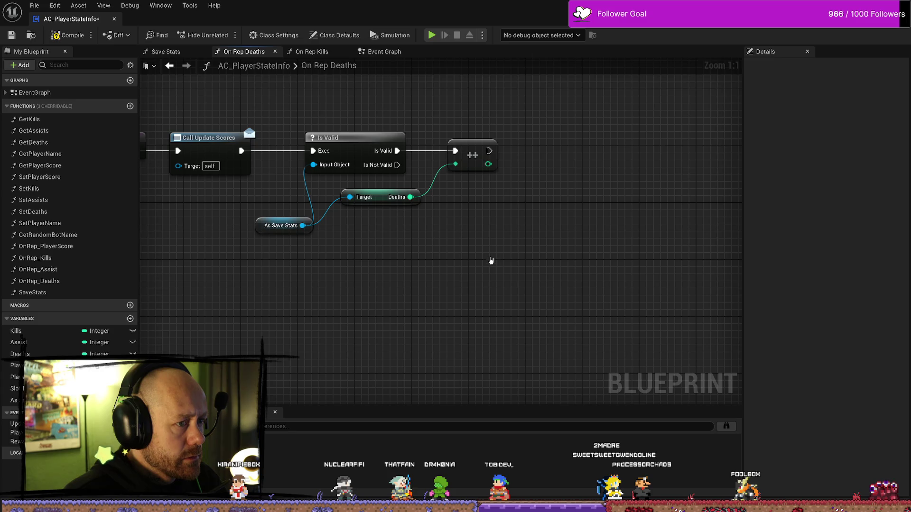
left_click(68, 35)
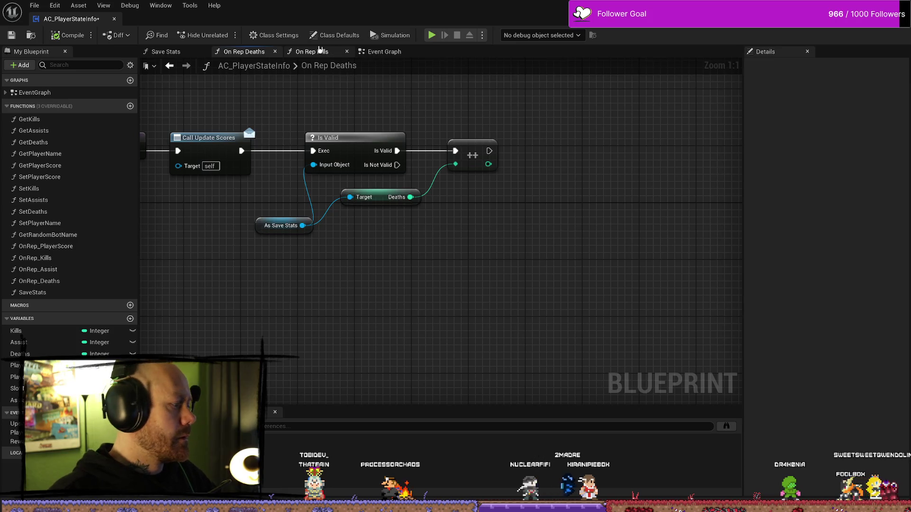
Delete the old SET and Add nodes in the On Rep Kills graph
left_click(313, 51)
scroll(602, 160, "down", 2)
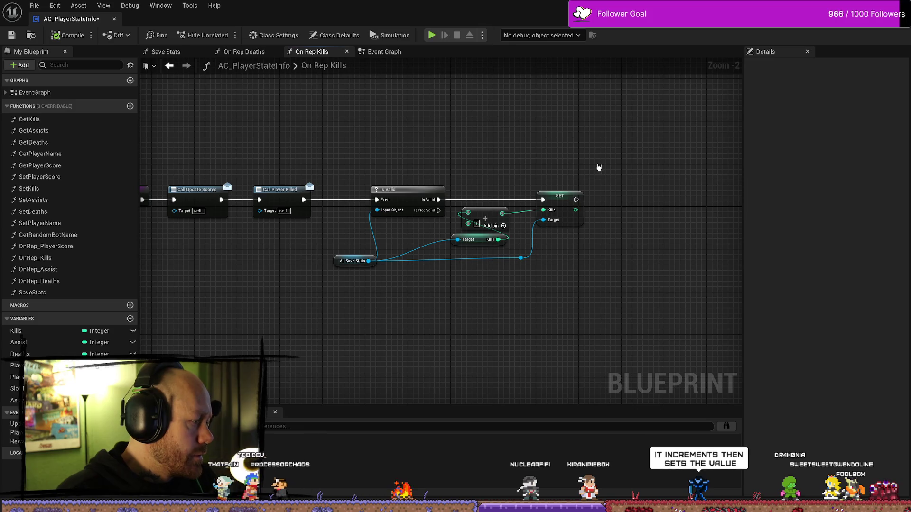
mouse_move(598, 167)
left_mouse_down()
mouse_move(498, 223)
mouse_move(520, 206)
left_mouse_up()
key("Delete")
Add a ++ Increment Int node on Kills, run it from Is Valid, and align the nodes
left_click(521, 258)
key("Delete")
type("++")
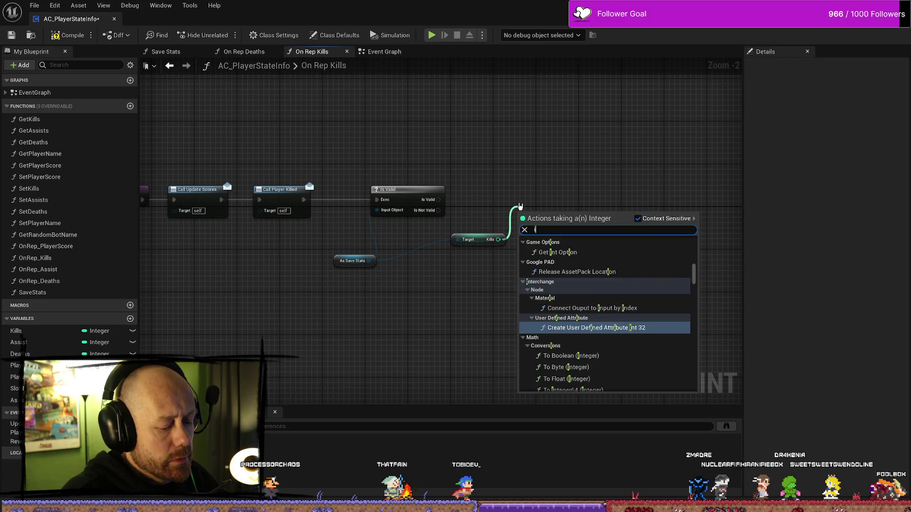
key("Return")
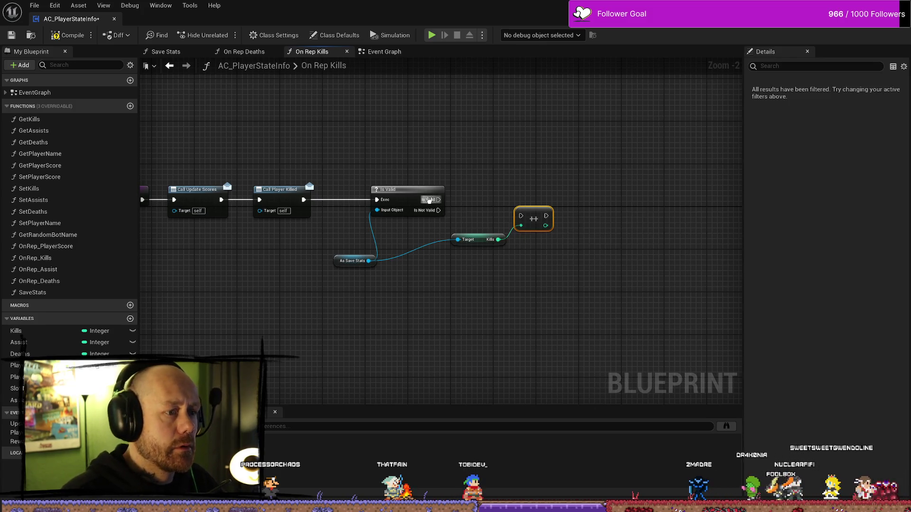
mouse_move(438, 200)
left_mouse_down()
mouse_move(521, 216)
mouse_move(520, 198)
mouse_move(483, 198)
left_mouse_up()
left_click_drag(475, 244, 429, 234)
left_click_drag(339, 262, 339, 234)
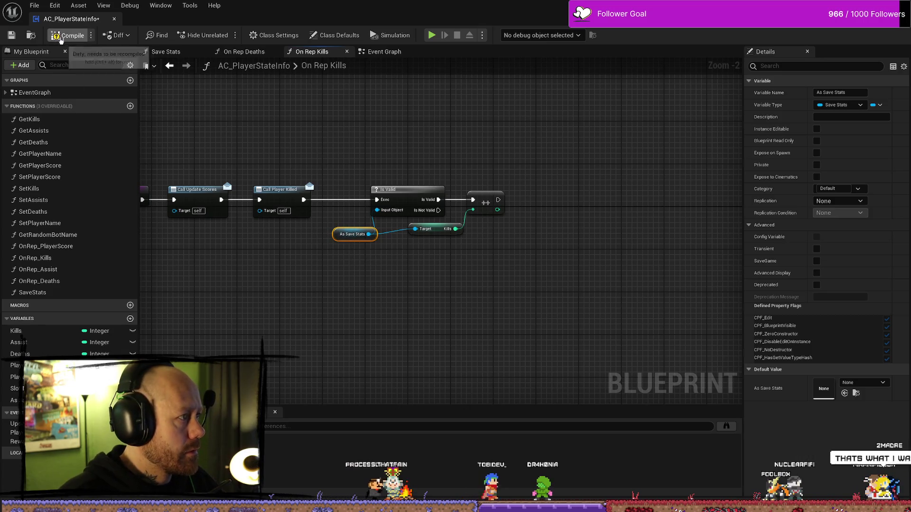
Save all changed assets and the blueprint, then close the blueprint editor
left_click(35, 5)
left_click(124, 58)
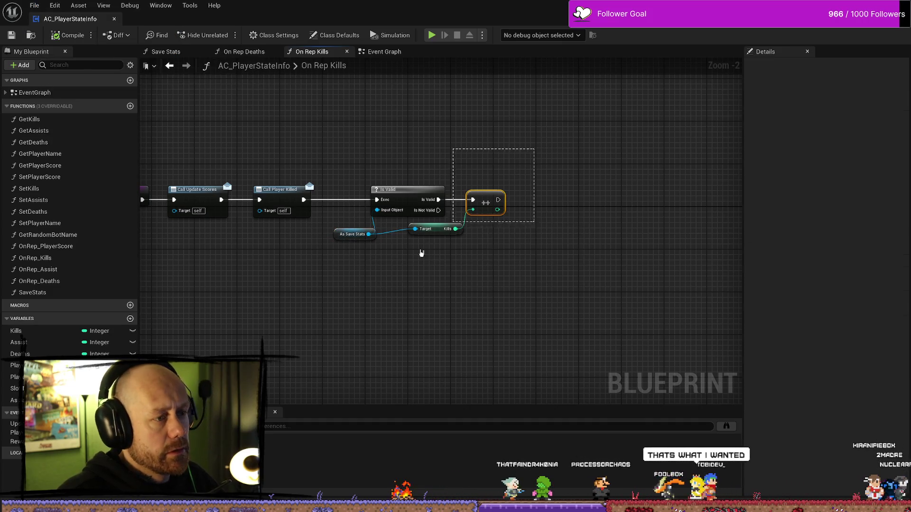
left_click(391, 165)
key("ctrl+z")
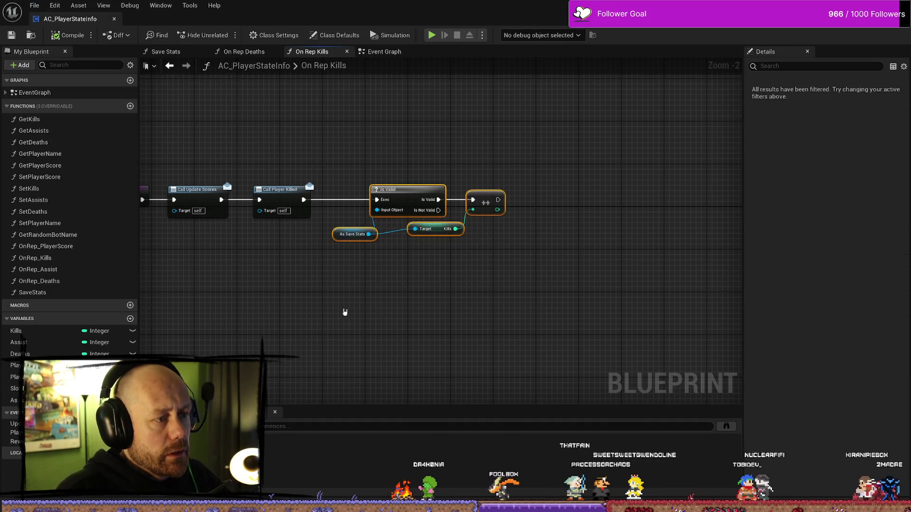
left_click(7, 37)
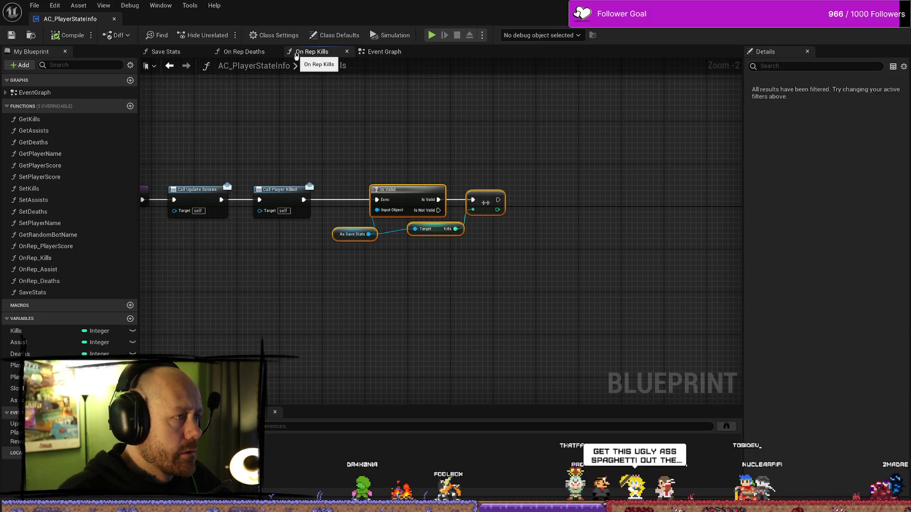
left_click(899, 6)
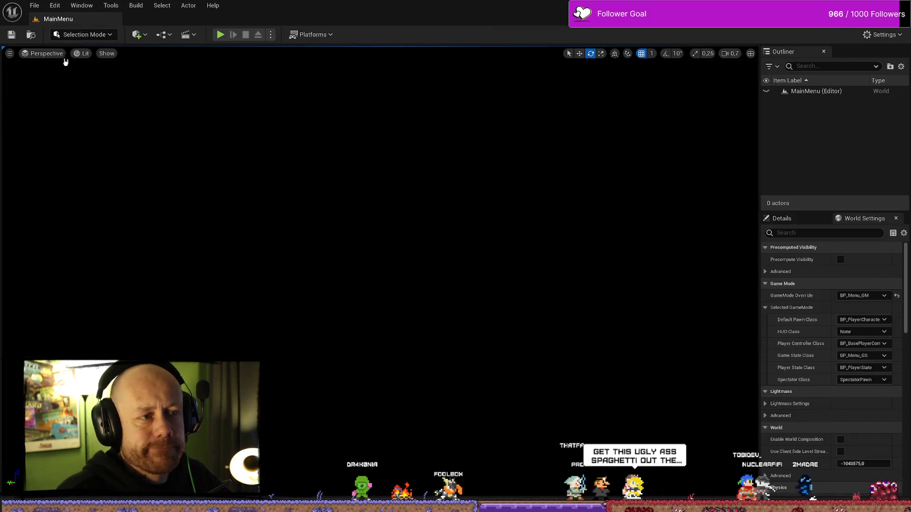
Play a Deathmatch on Ruined Village, respawn with the crossbow after dying, then end the session
key("alt+p")
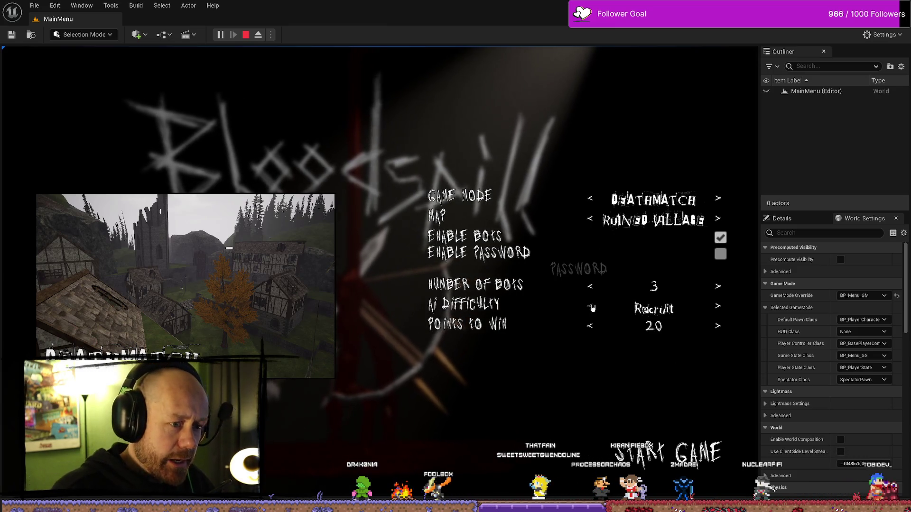
left_click(669, 454)
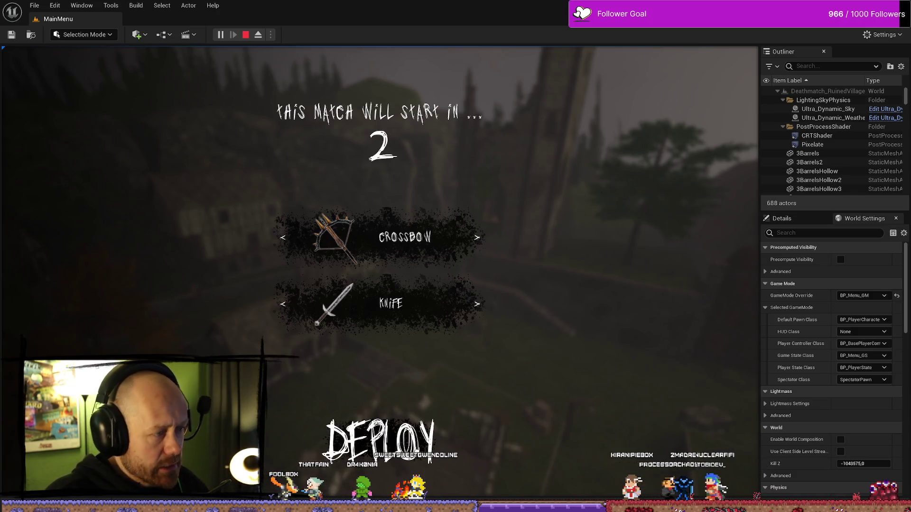
key("w")
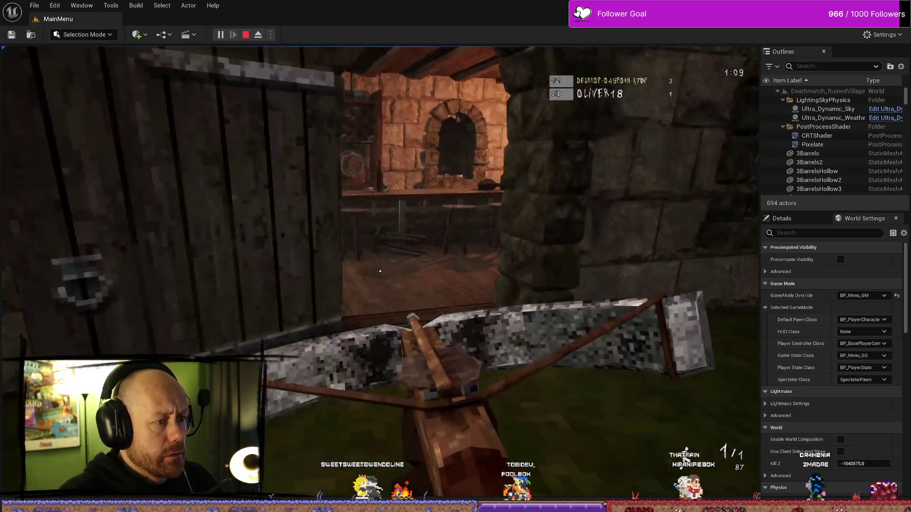
key("w")
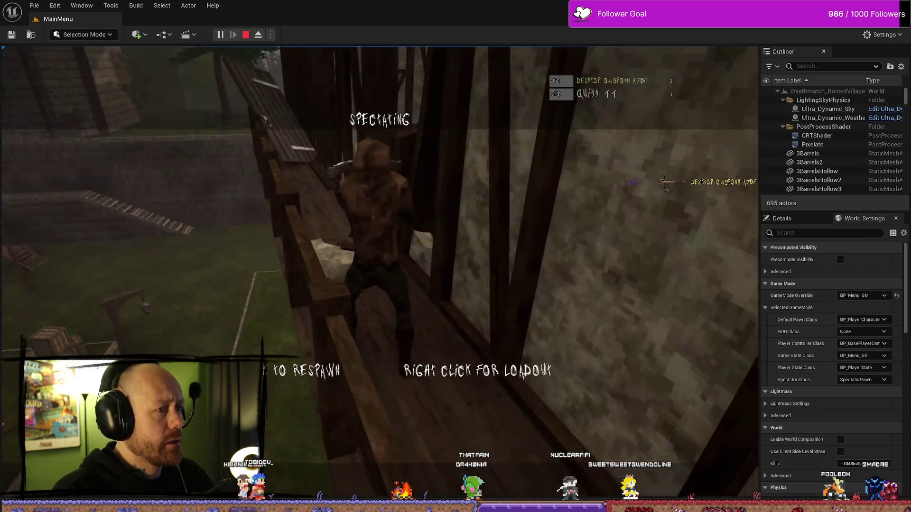
left_click(380, 271)
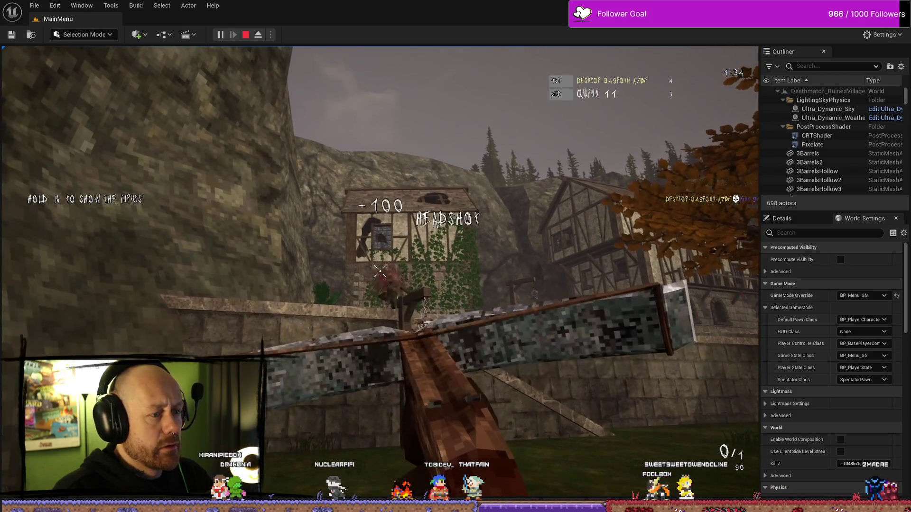
key("Escape")
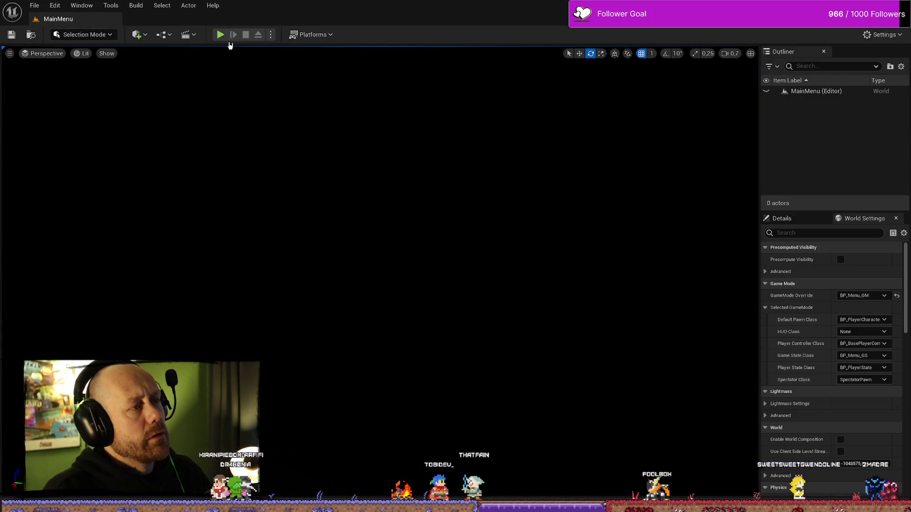
Package the project for Windows into the BloodspillPackaged ForTesting folder and view the build log
left_click(220, 35)
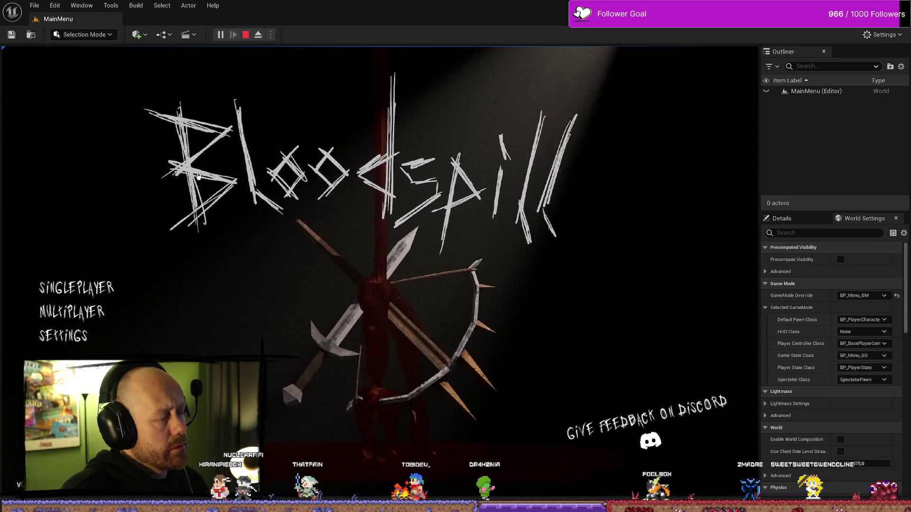
key("Escape")
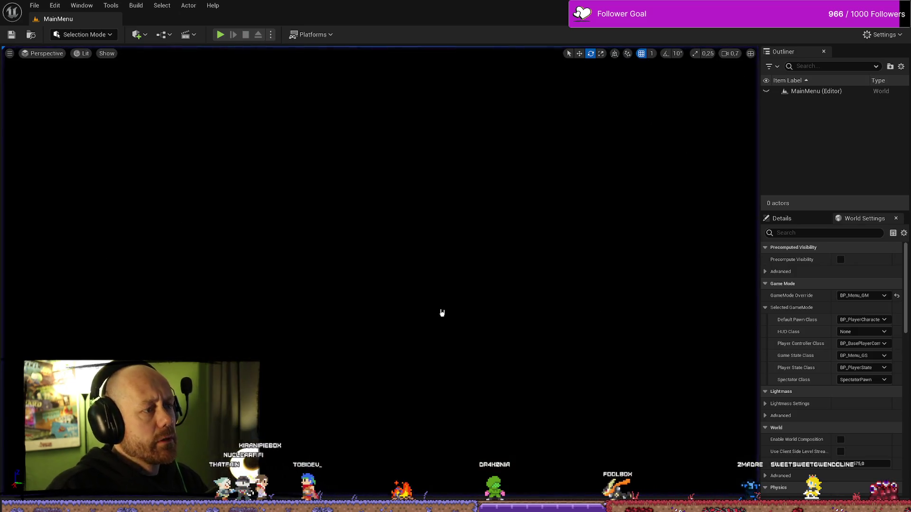
left_click(327, 36)
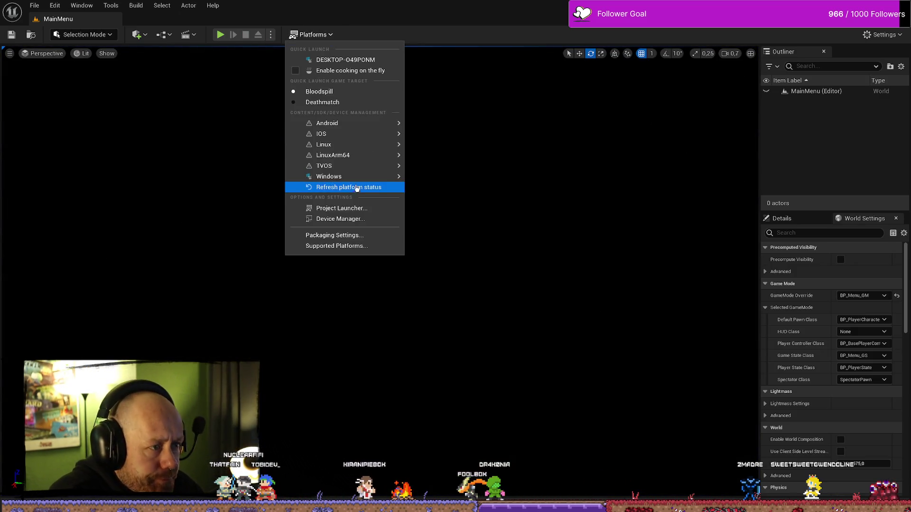
mouse_move(361, 177)
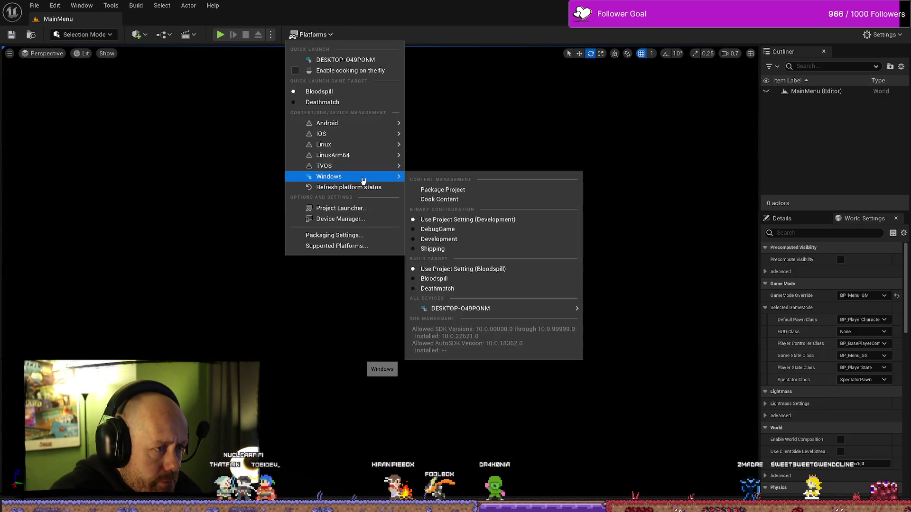
left_click(455, 190)
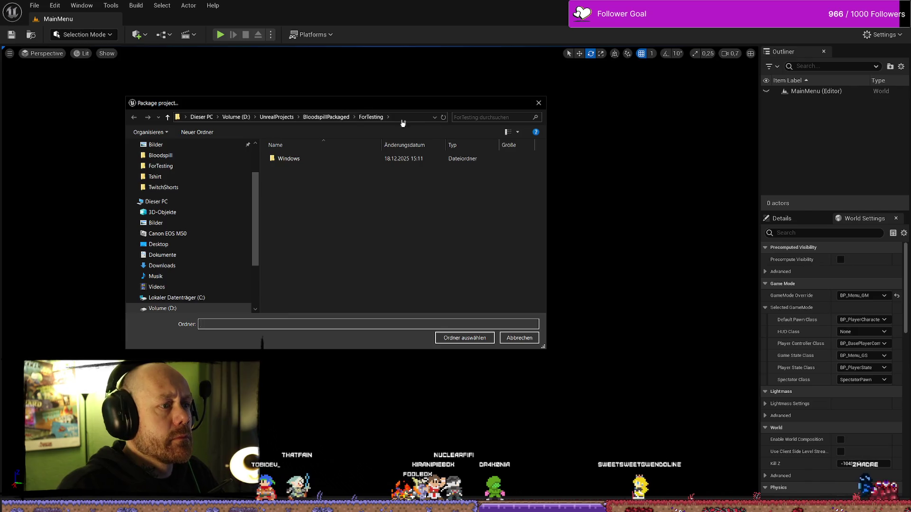
left_click(472, 338)
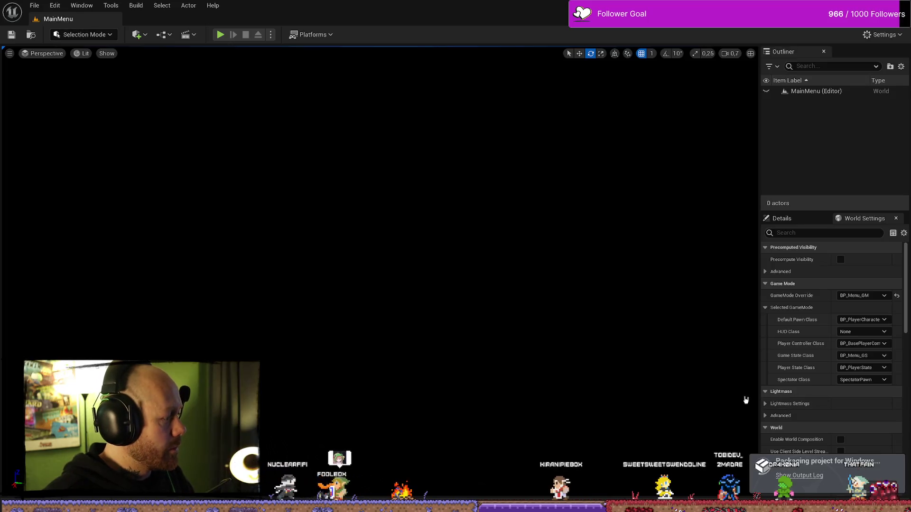
left_click(800, 476)
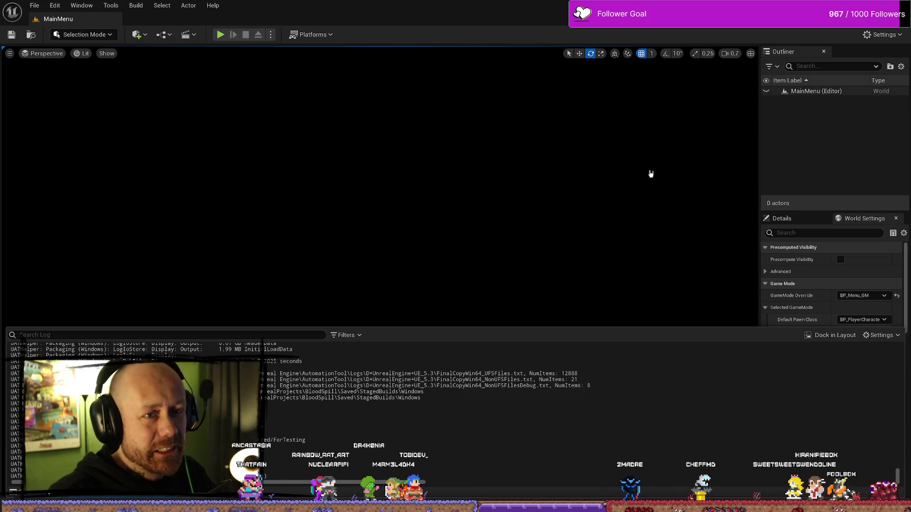
Glance at the editor's File menu once packaging finishes, then dismiss it
left_click(35, 5)
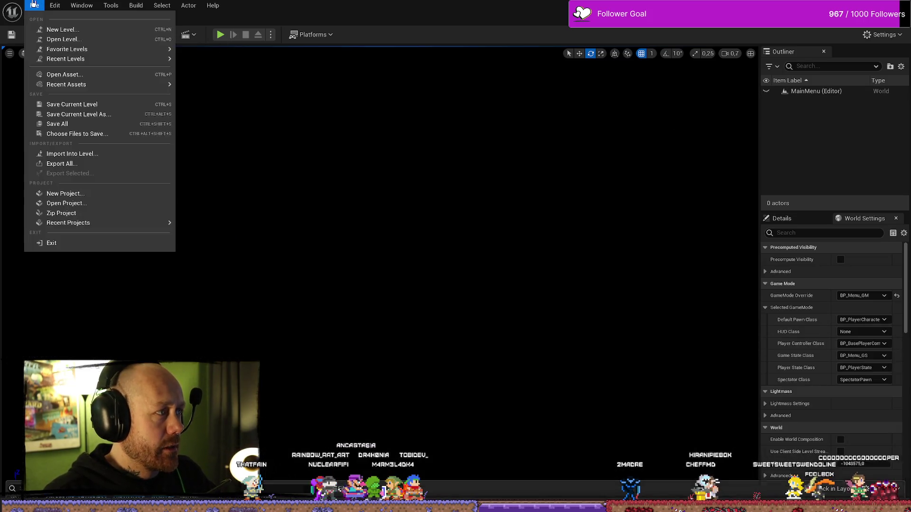
key("Escape")
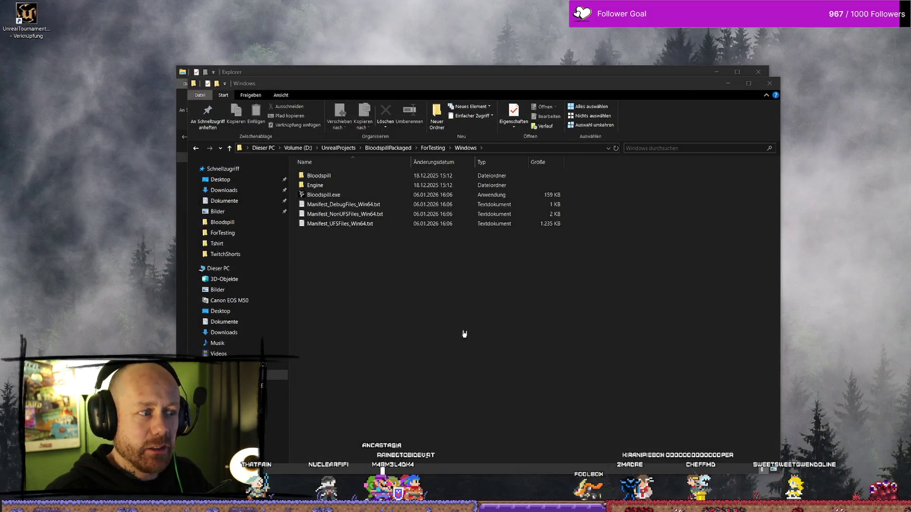
Delete the SaveGames folder from the build's Windows\Bloodspill\Saved folder
left_click(450, 282)
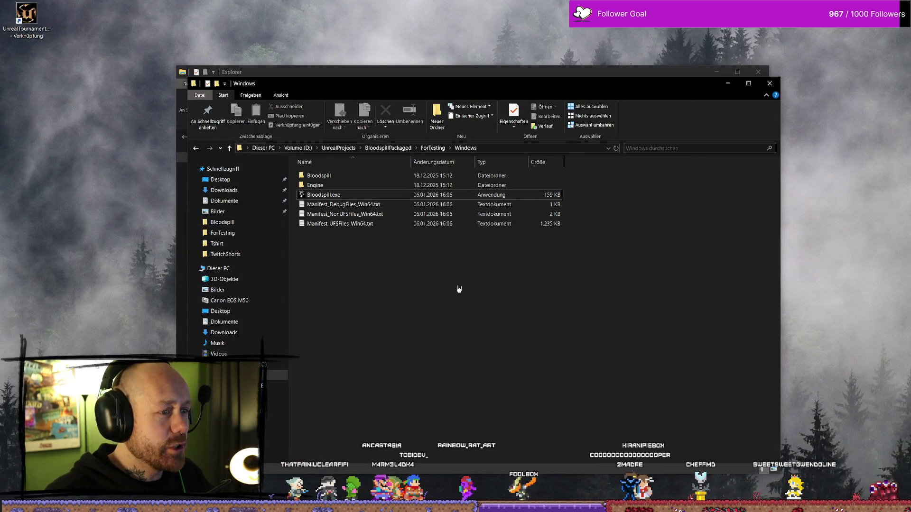
key("alt+Left")
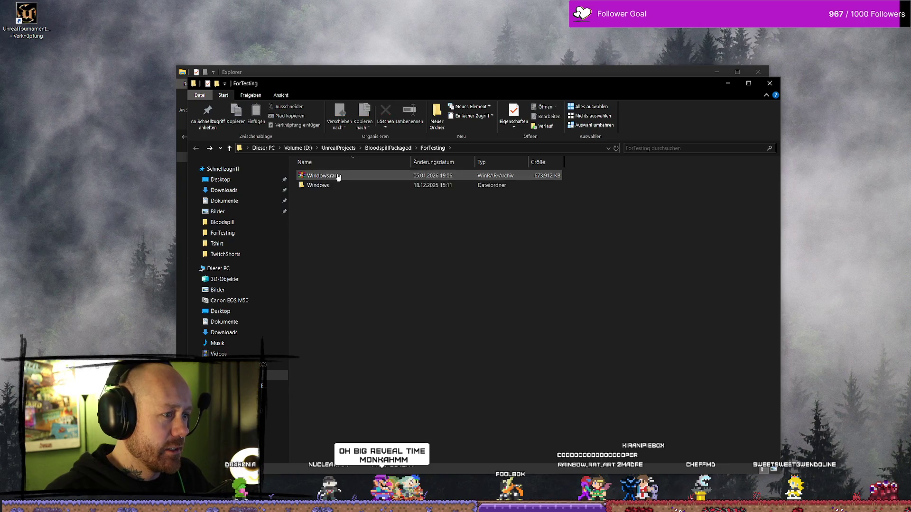
double_click(354, 186)
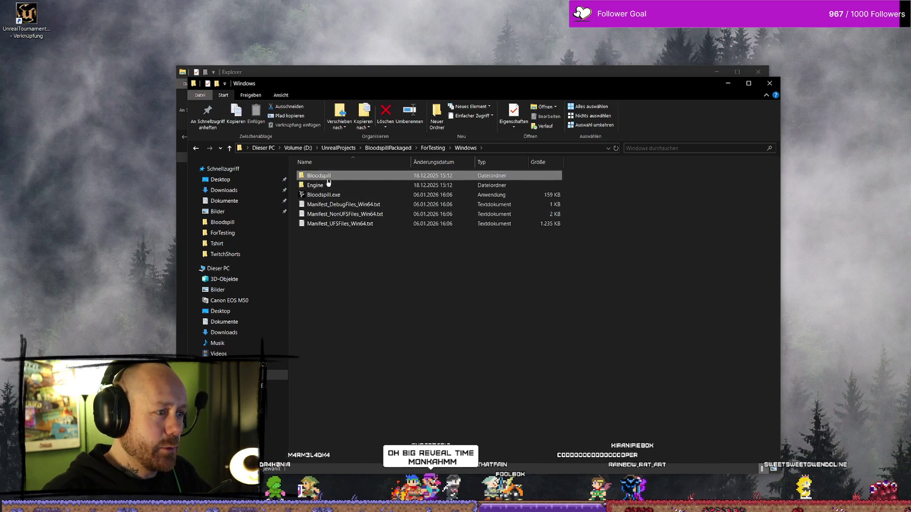
double_click(351, 176)
double_click(354, 198)
left_click(346, 204)
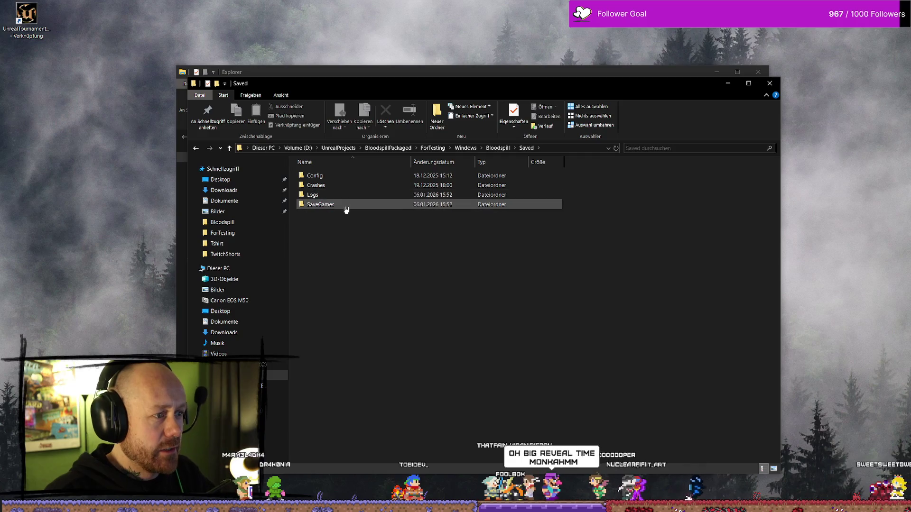
key("Delete")
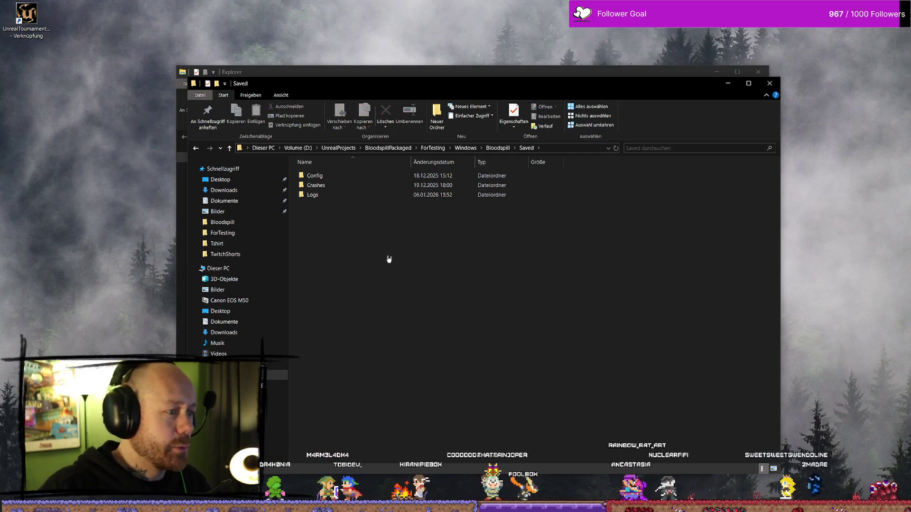
Return to ForTesting and delete the old Windows.rar archive
key("BackSpace")
key("BackSpace")
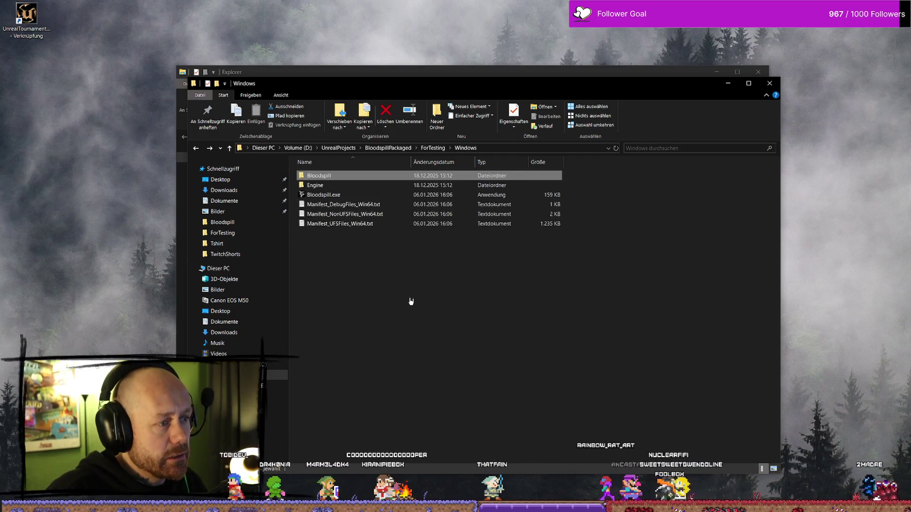
key("BackSpace")
right_click(340, 189)
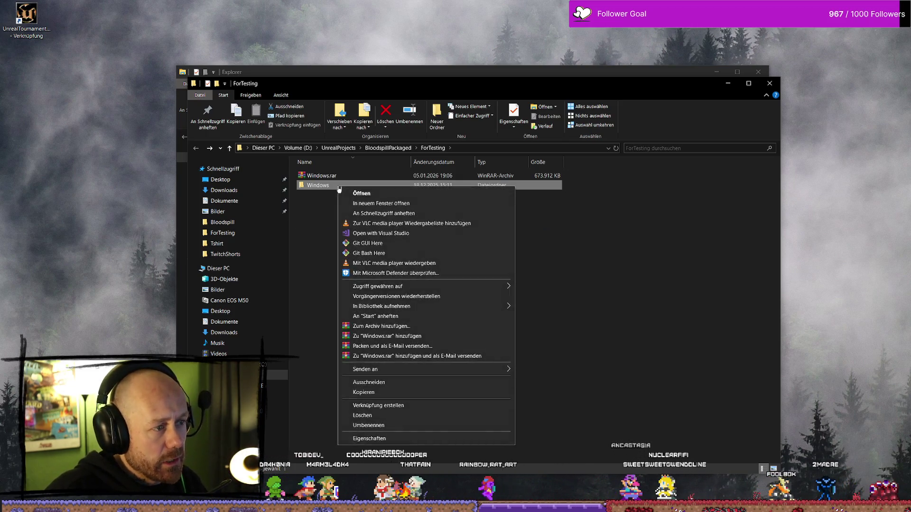
key("Escape")
left_click(332, 177)
key("Delete")
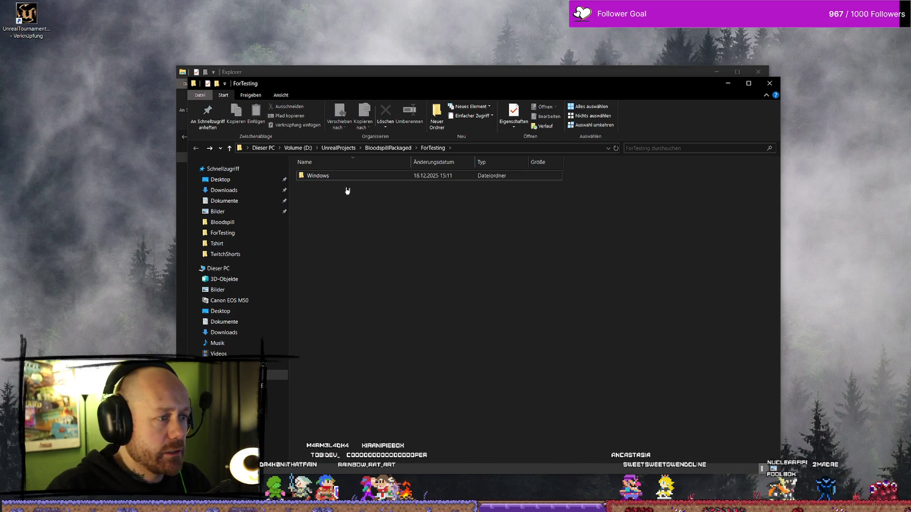
right_click(347, 177)
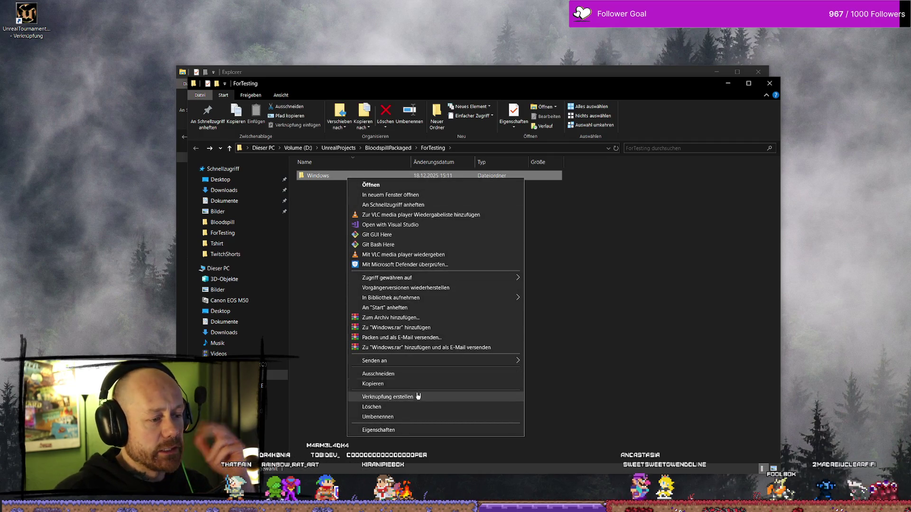
Compress the Windows folder into a new Windows.rar with WinRAR's default settings
mouse_move(424, 300)
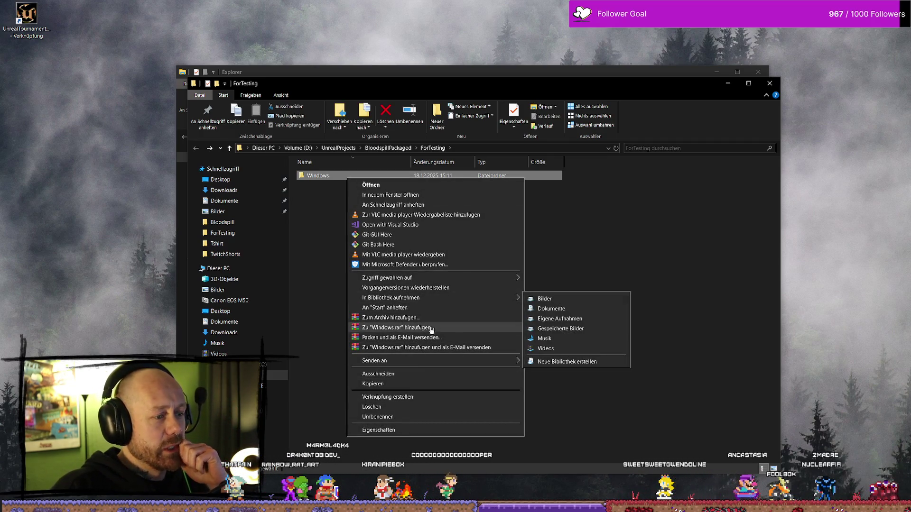
left_click(418, 318)
left_click(482, 341)
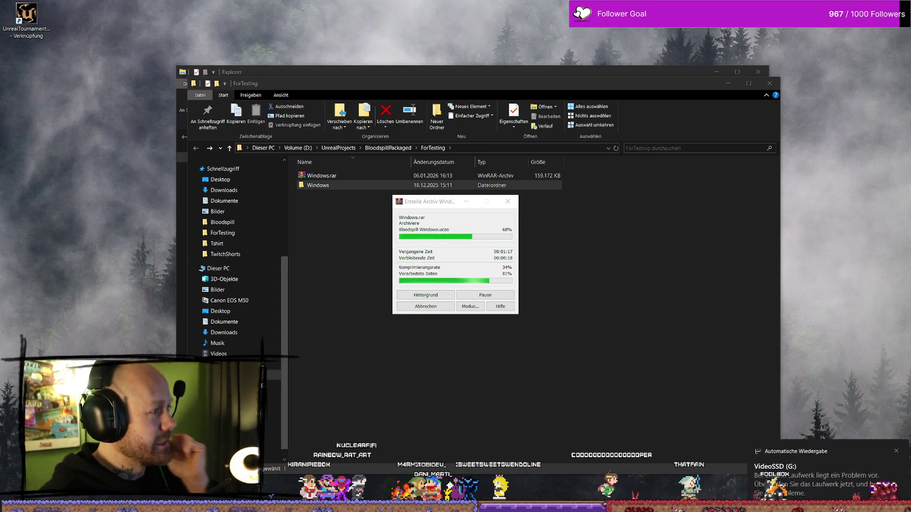
key("alt+Tab")
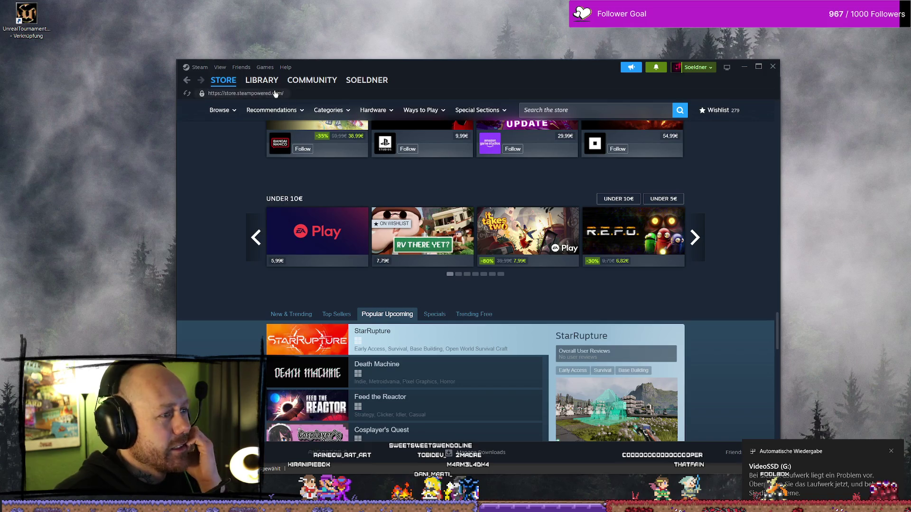
Search the Steam library for 'PROJEC' and open the Project Zomboid page
left_click(261, 79)
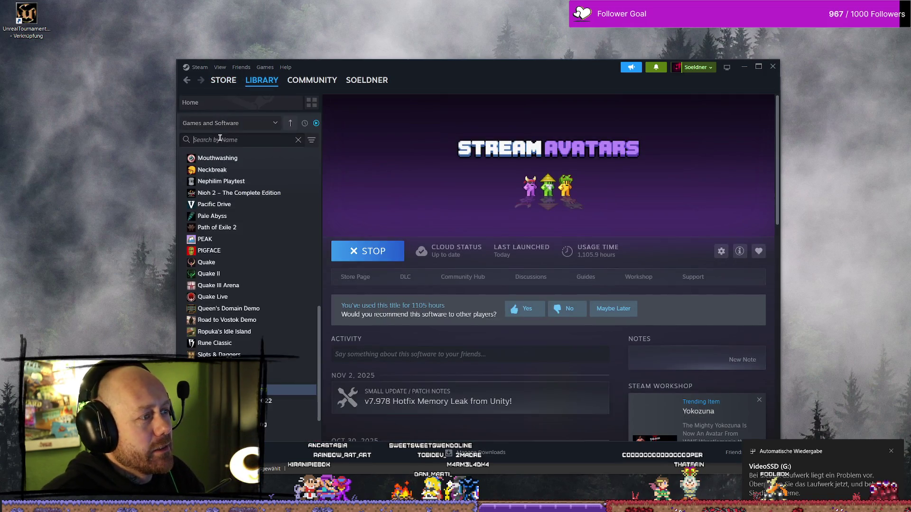
left_click(220, 140)
type("PROJEC")
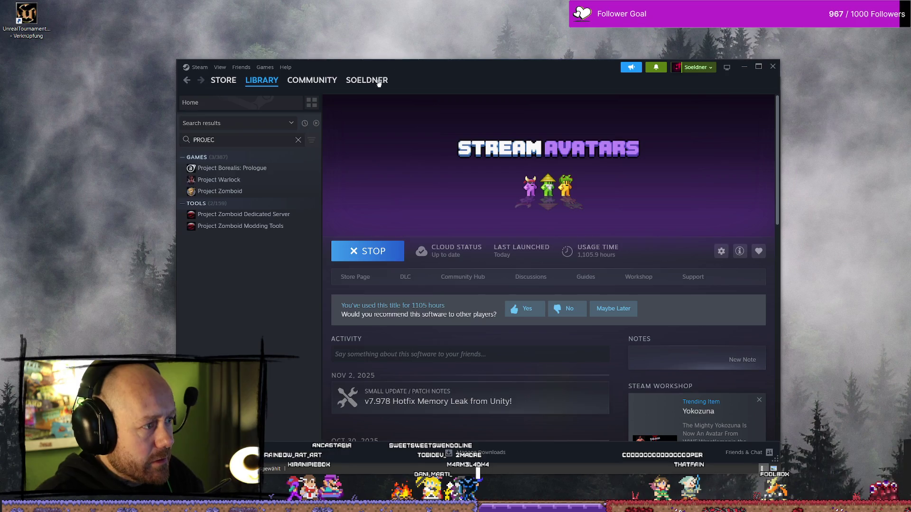
key("alt+Tab")
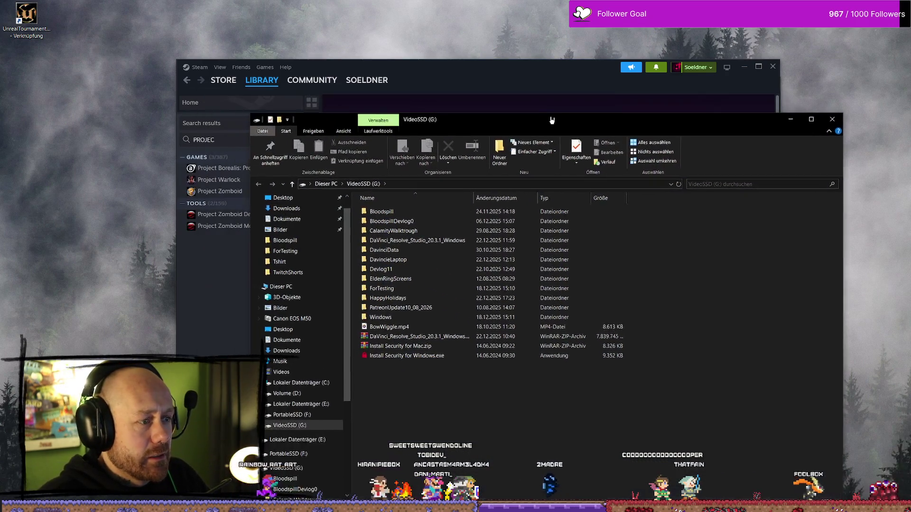
left_click(224, 299)
left_click(247, 191)
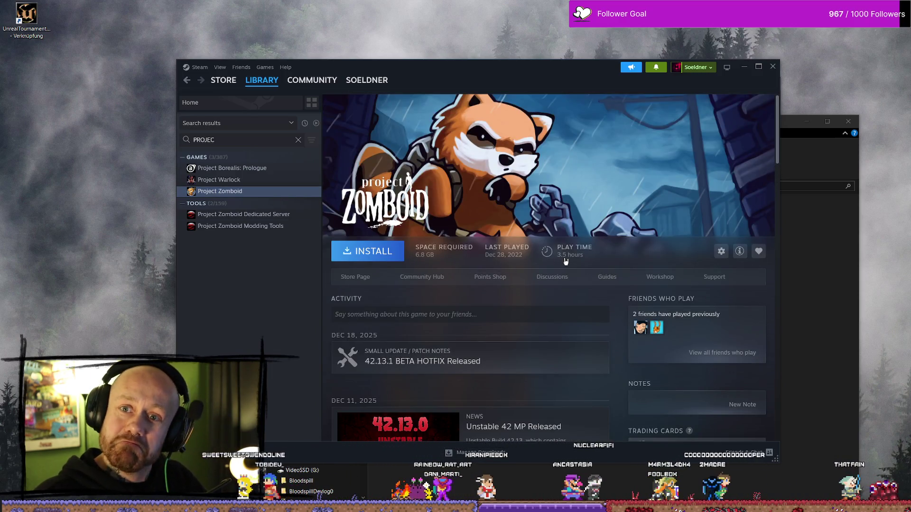
Delete the old Windows folder from the VideoSSD (G:) drive, then minimize that window
left_click(744, 67)
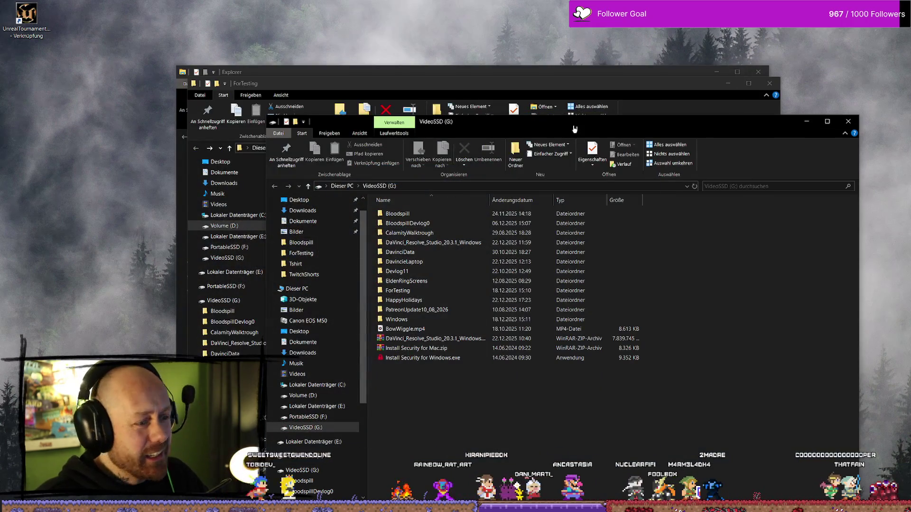
left_click_drag(590, 128, 557, 115)
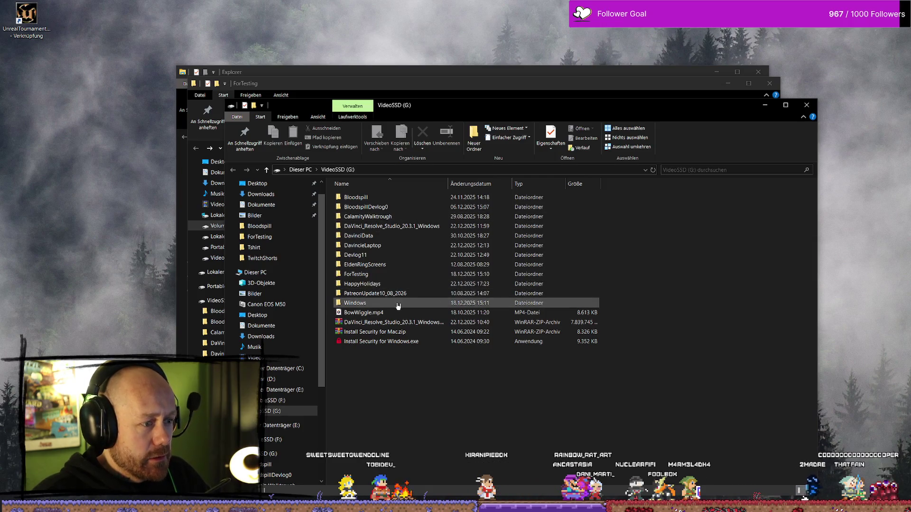
left_click(385, 313)
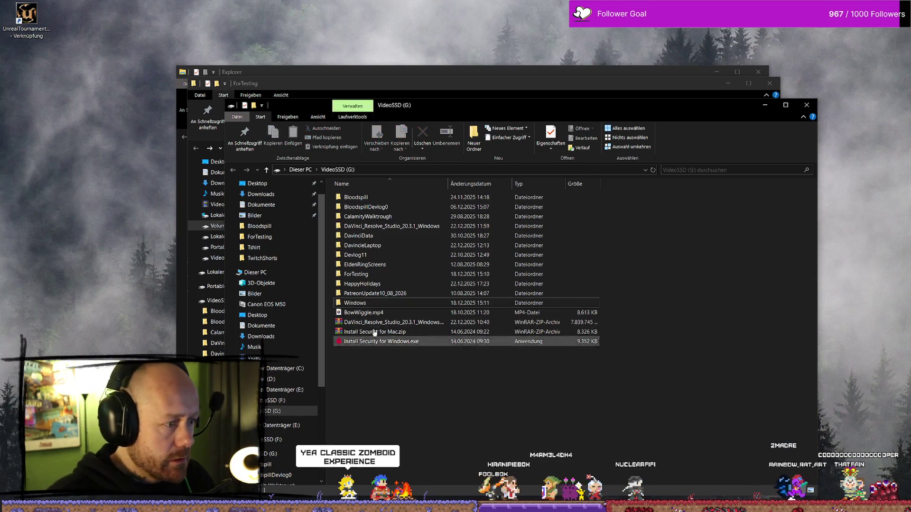
key("Delete")
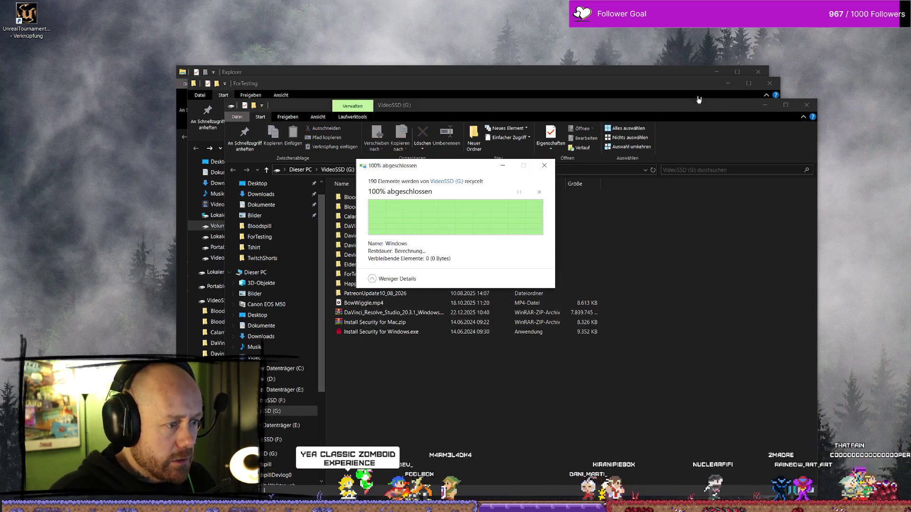
left_click(765, 105)
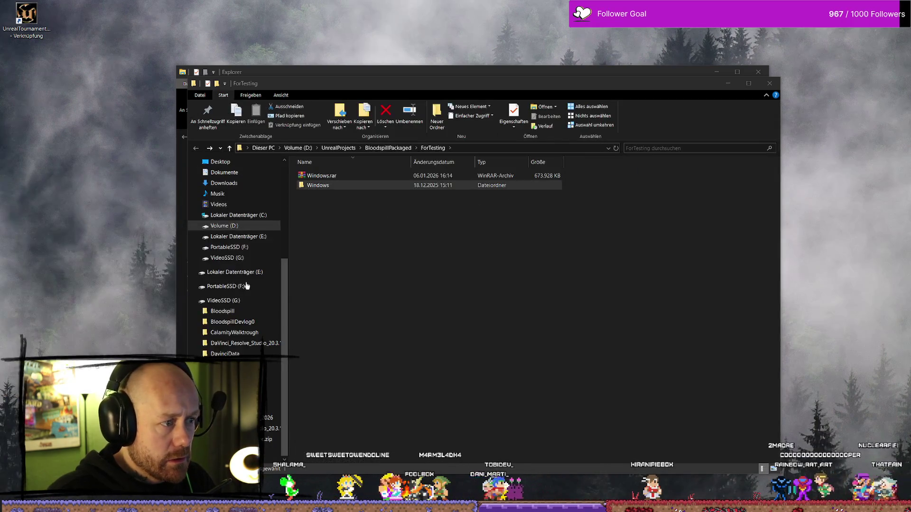
Select the Windows.rar archive in the ForTesting folder
left_click(336, 189)
left_click_drag(305, 201, 290, 344)
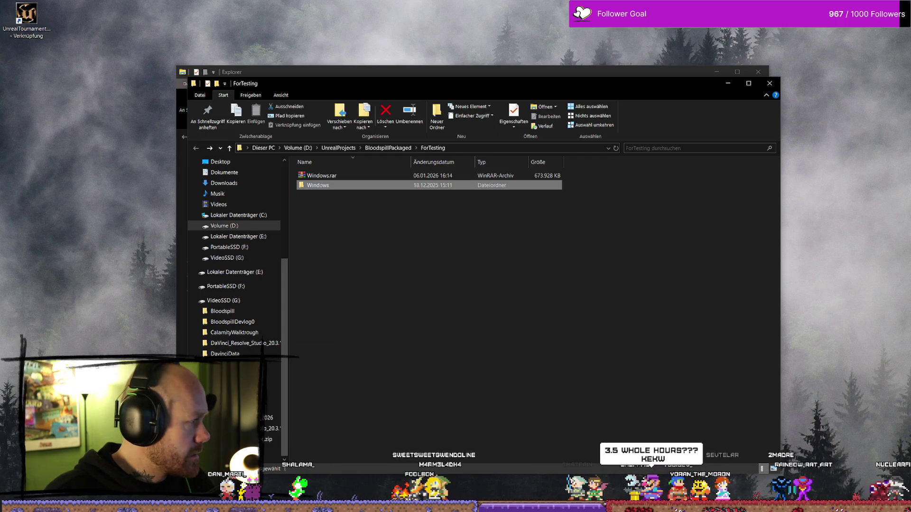
left_click(292, 192)
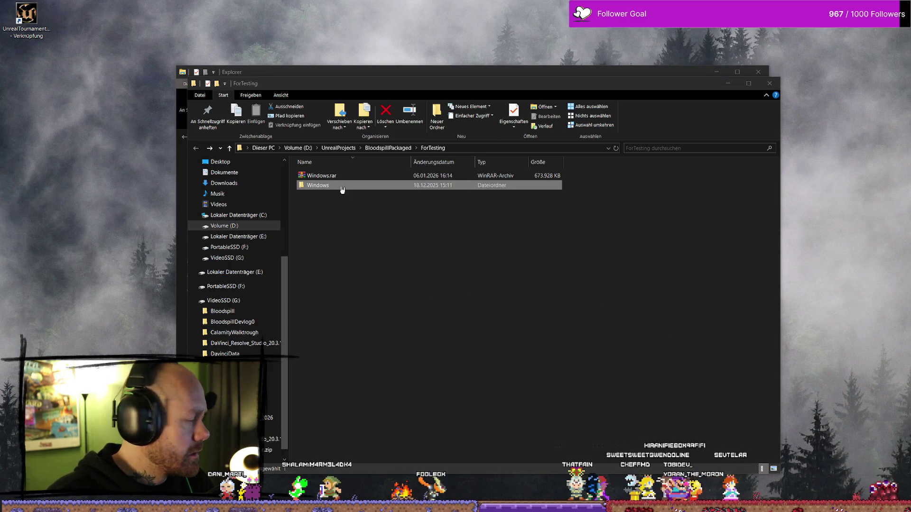
left_click(328, 176)
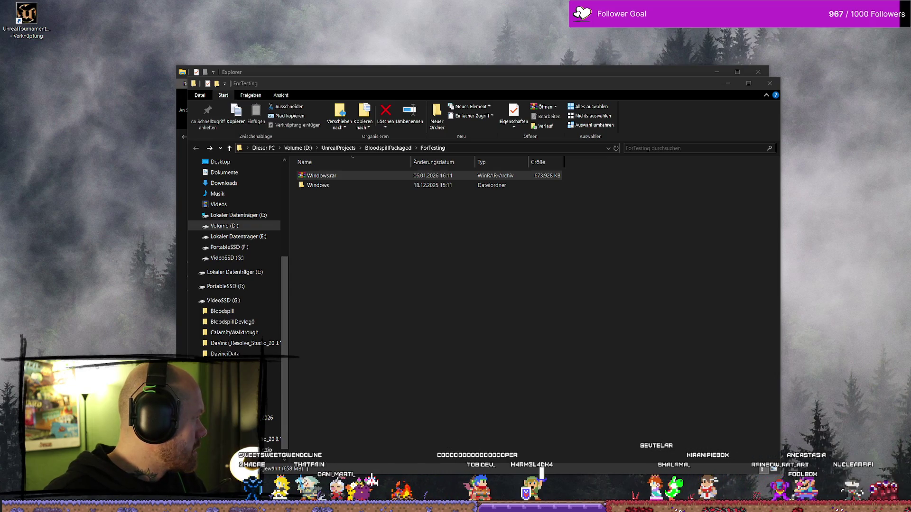
left_click(459, 316)
left_click(323, 177)
left_click_drag(322, 178, 320, 177)
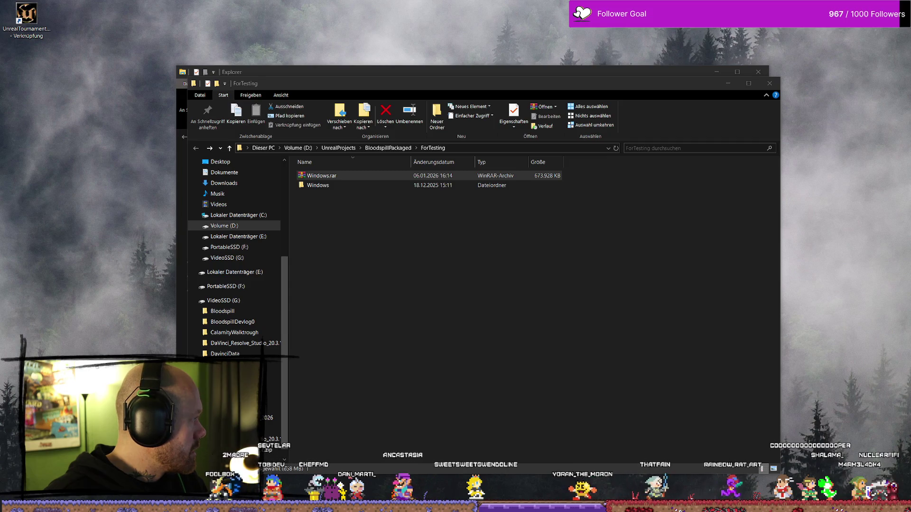
Drag Windows.rar onto the Bloodspill Builds folder in Google Drive to upload it
left_click(520, 344)
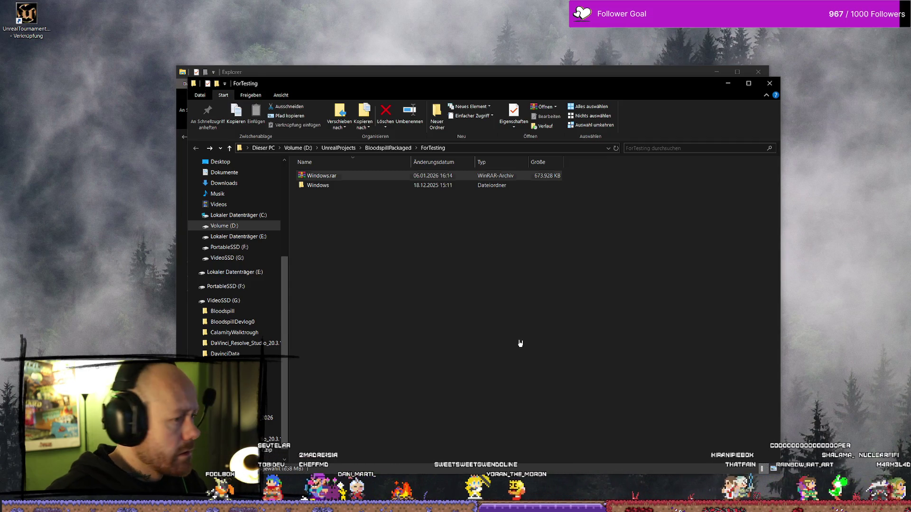
left_click(345, 178)
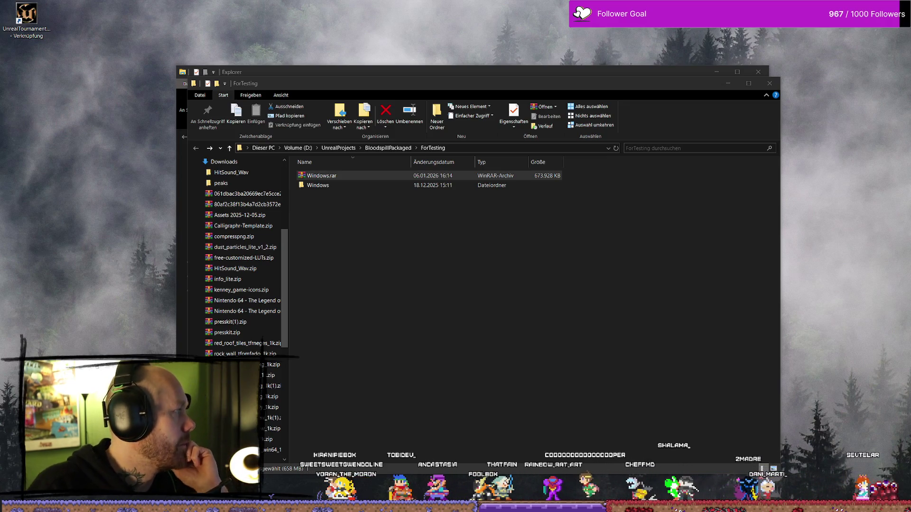
left_click(390, 272)
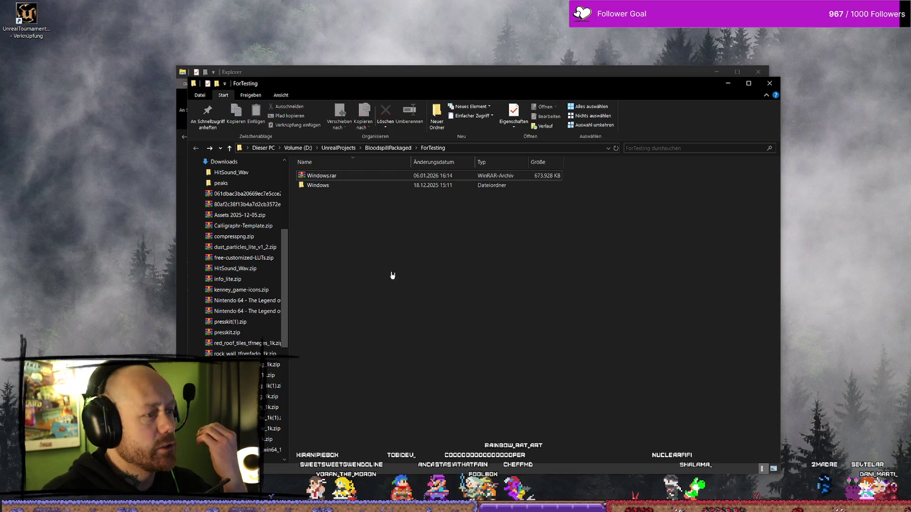
left_click(336, 177)
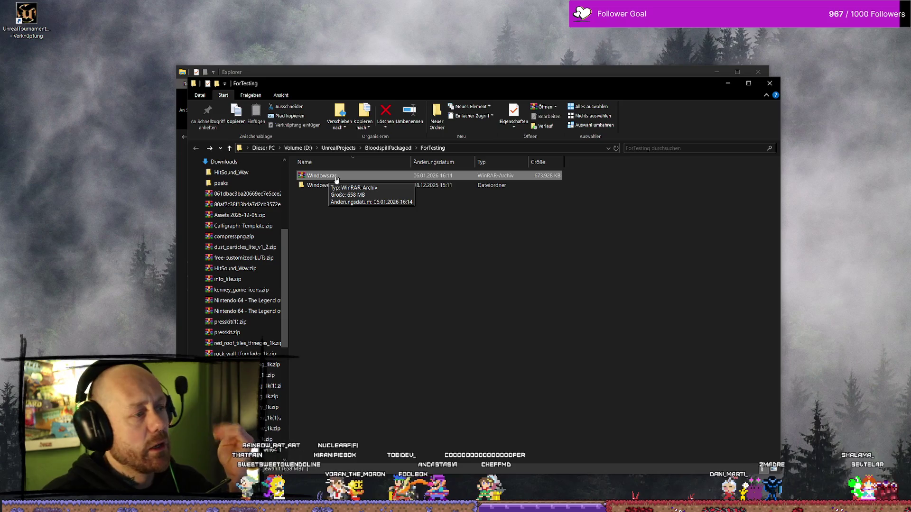
left_click(407, 269)
left_click(332, 176)
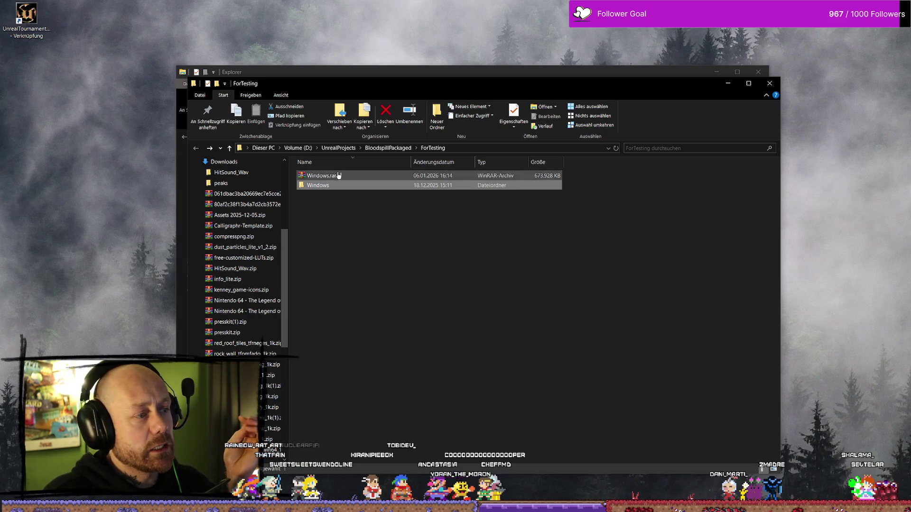
left_click_drag(332, 176, 234, 173)
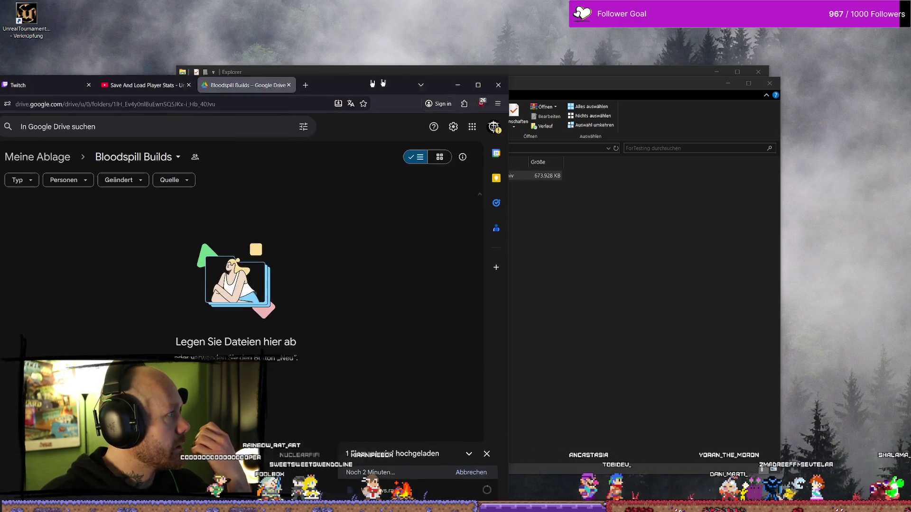
left_click_drag(446, 503, 446, 483)
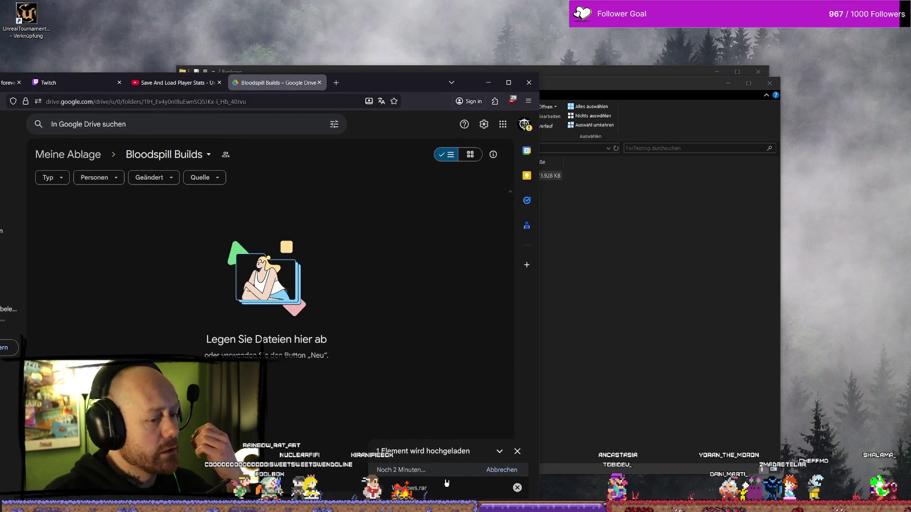
Minimize Firefox so the Windows.rar upload keeps running in the background
left_click(489, 83)
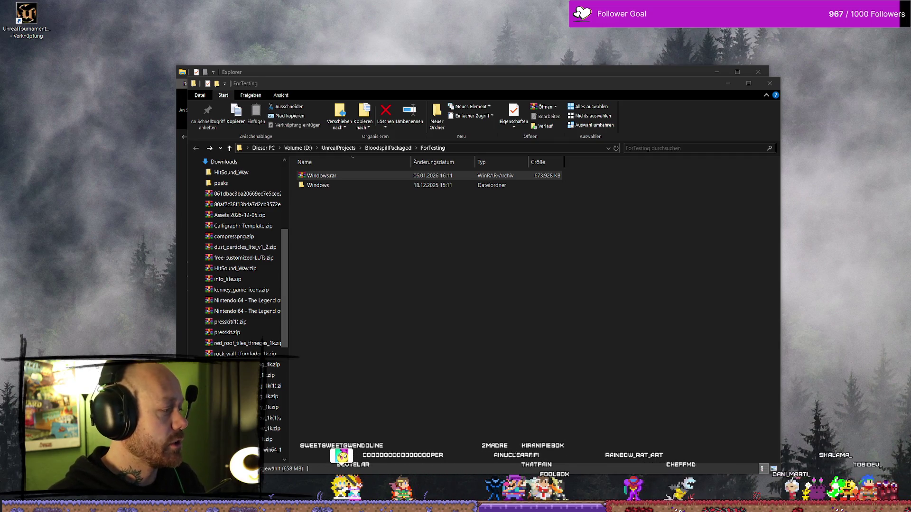
left_click(553, 301)
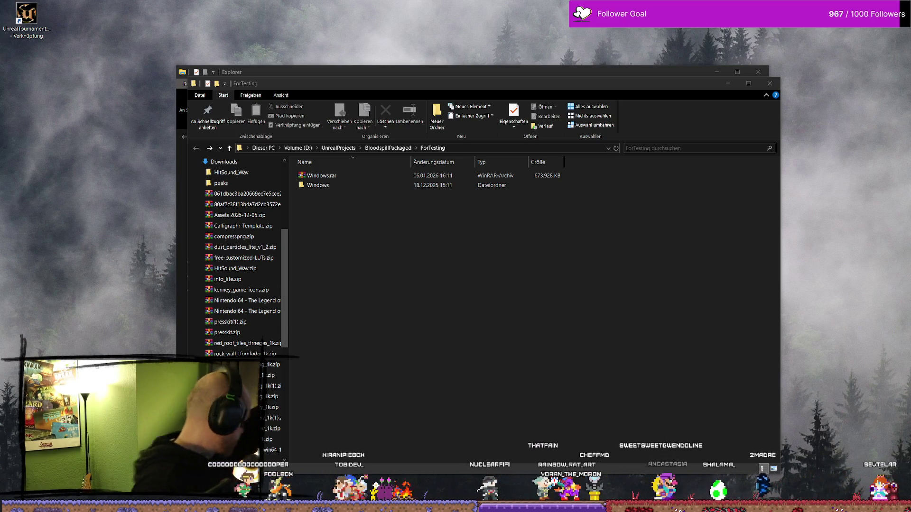
scroll(242, 256, "down", 3)
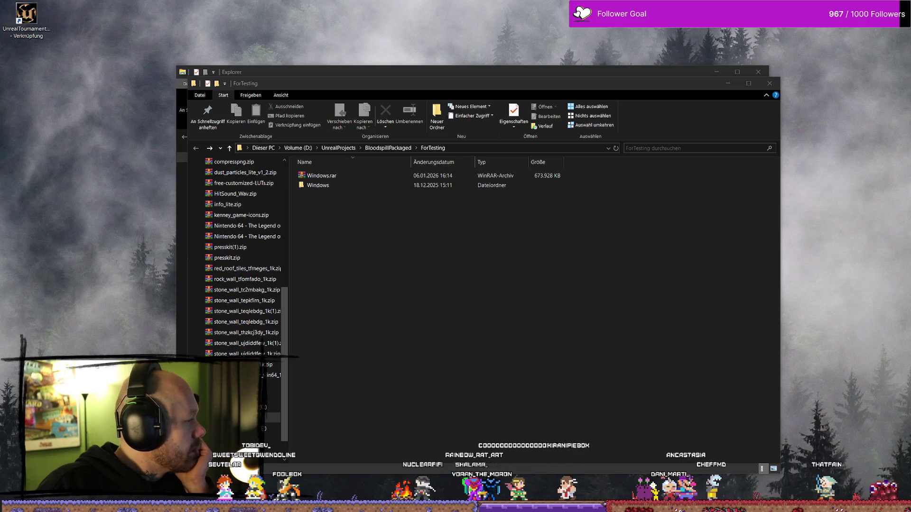
double_click(318, 185)
left_click(388, 247)
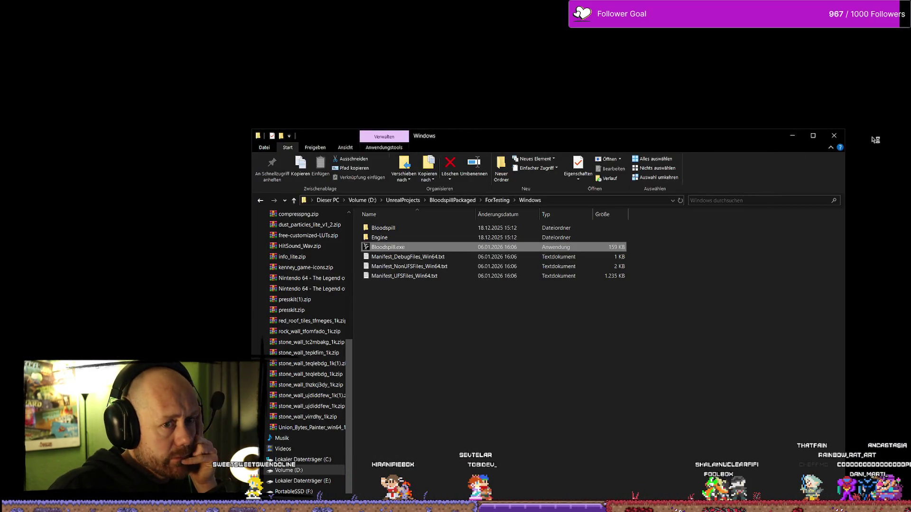
Create a multiplayer game, lower bots from 3 to 0, and start the Ruined Village match
left_click(834, 136)
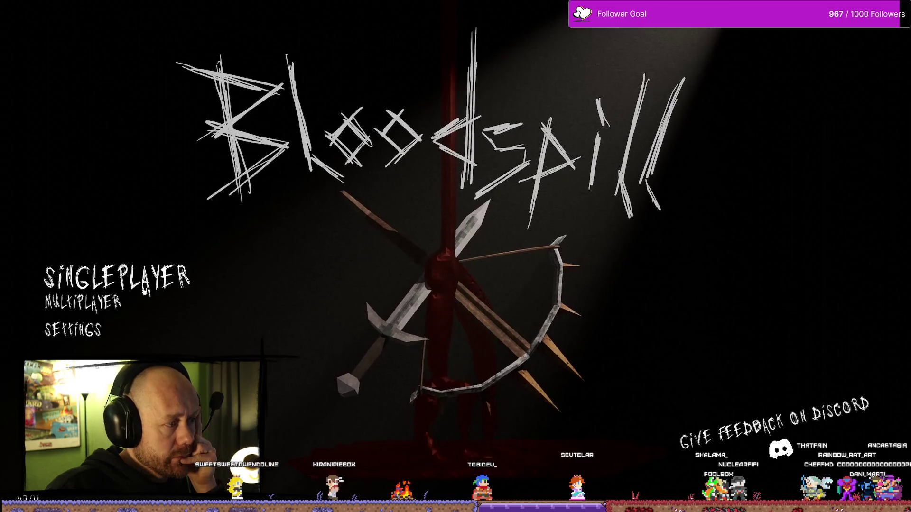
left_click(83, 302)
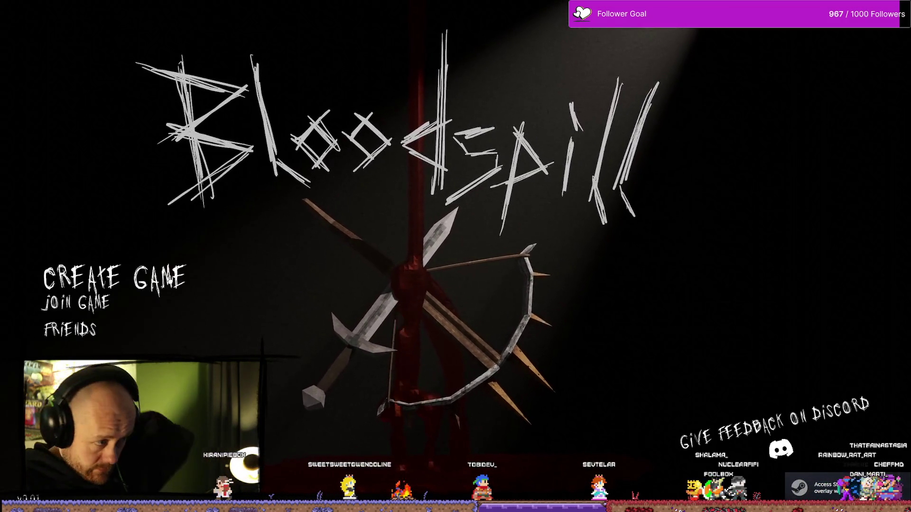
left_click(168, 283)
left_click(711, 275)
left_click(711, 275)
left_click(711, 274)
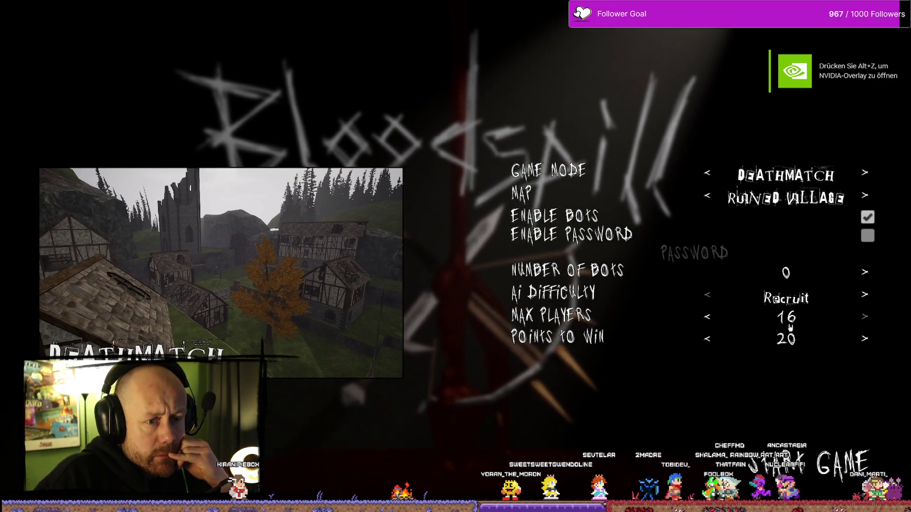
left_click(835, 462)
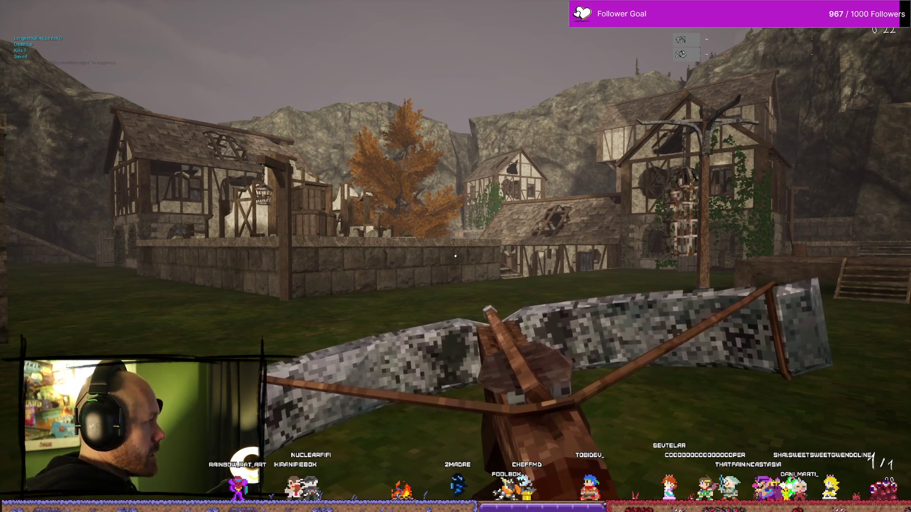
Respawn, shoot the enemy with the crossbow, and check the scoreboard at 2 kills each
mouse_move(455, 256)
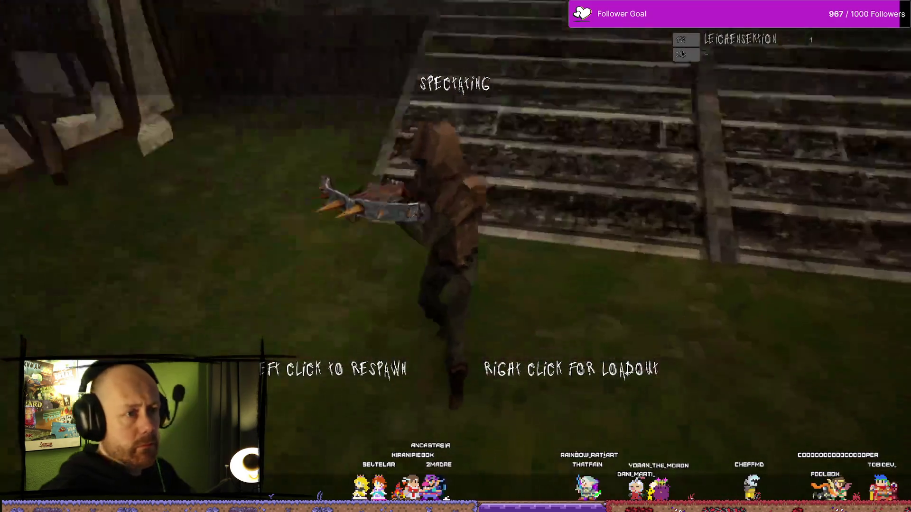
left_click(455, 257)
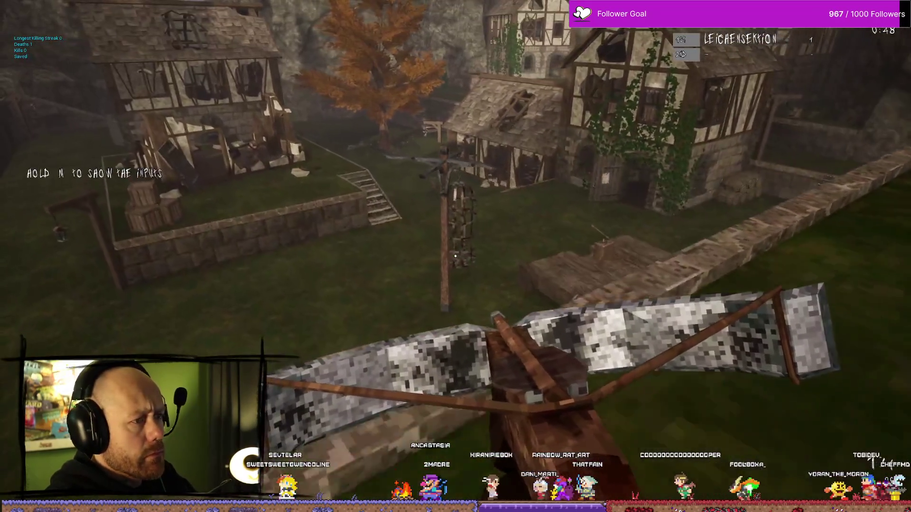
key("s")
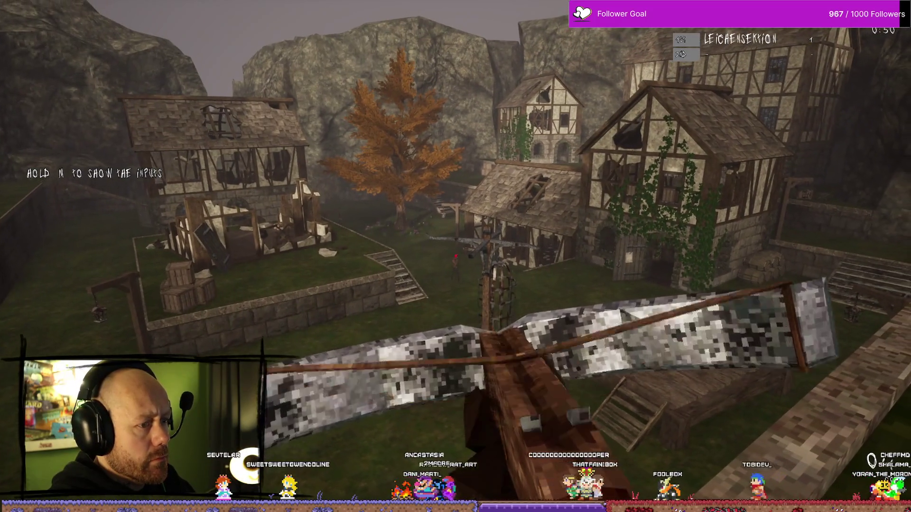
left_click(455, 256)
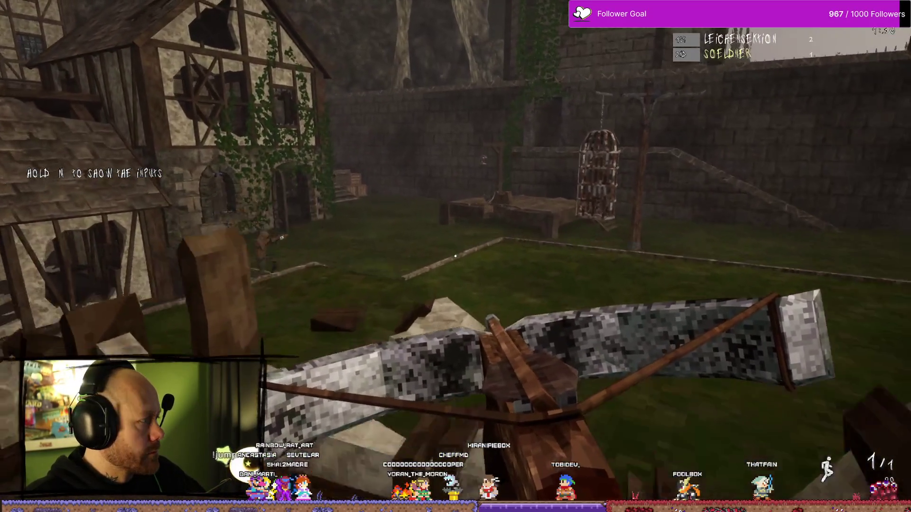
key("Tab")
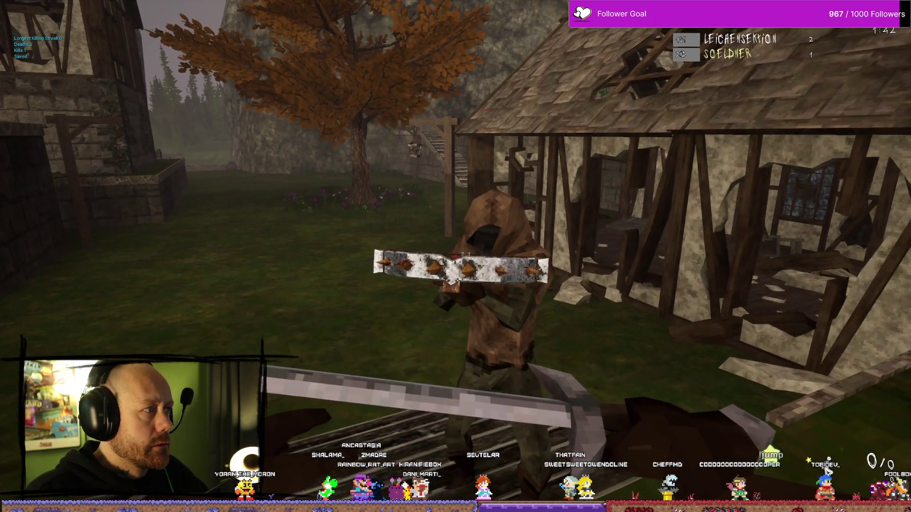
key("Tab")
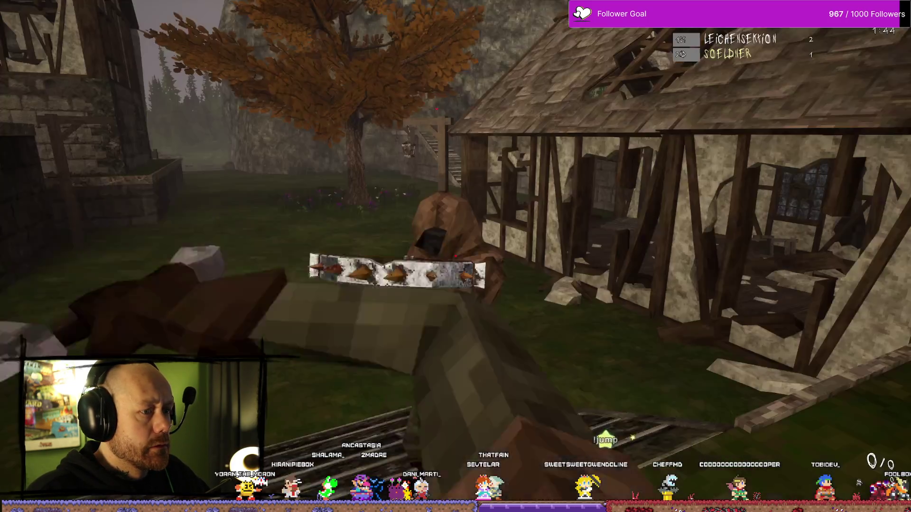
left_click(456, 257)
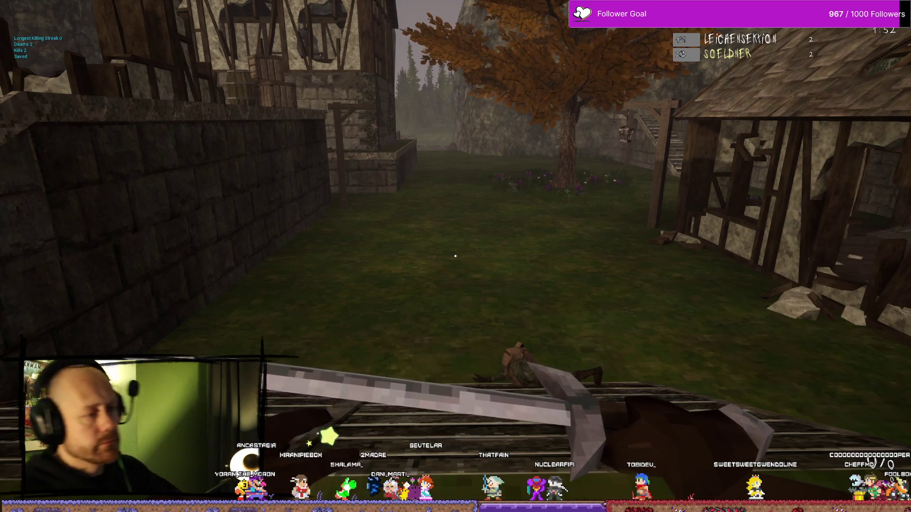
Switch to the crossbow, move toward the courtyard, and check the Deathmatch scoreboard
key("2")
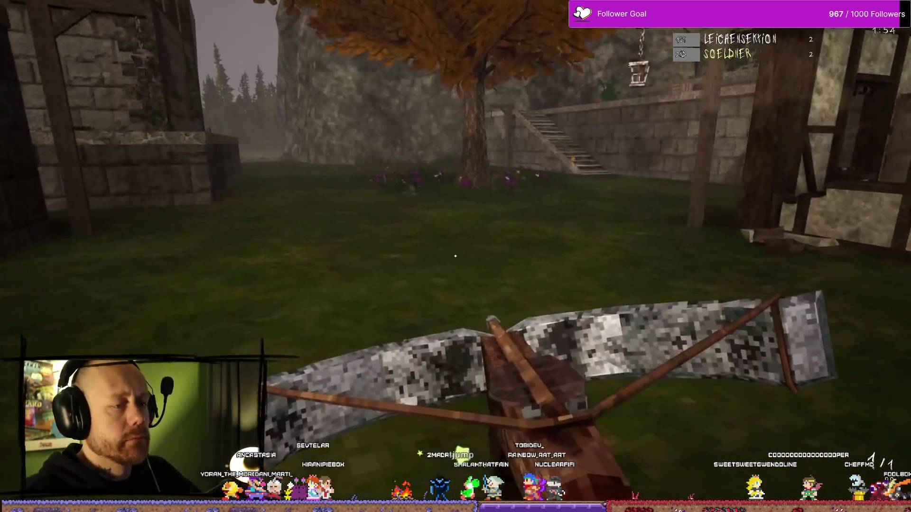
key("w")
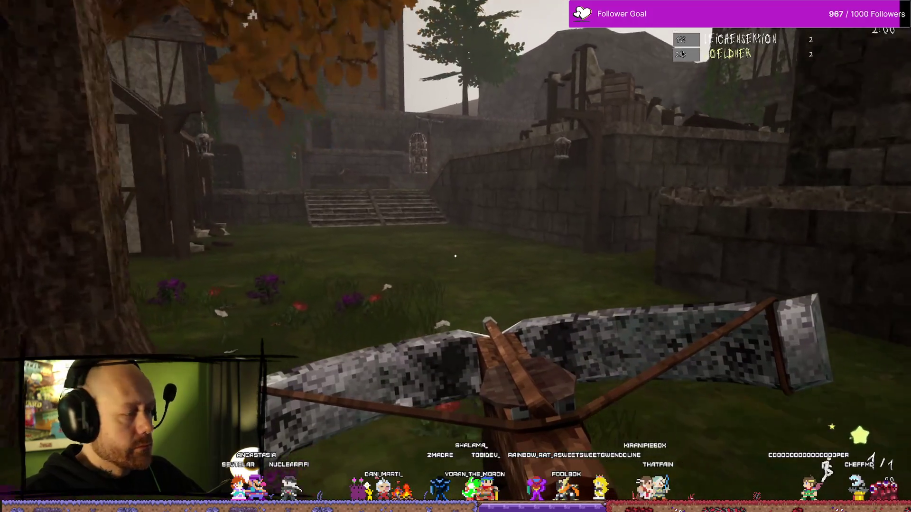
key("w")
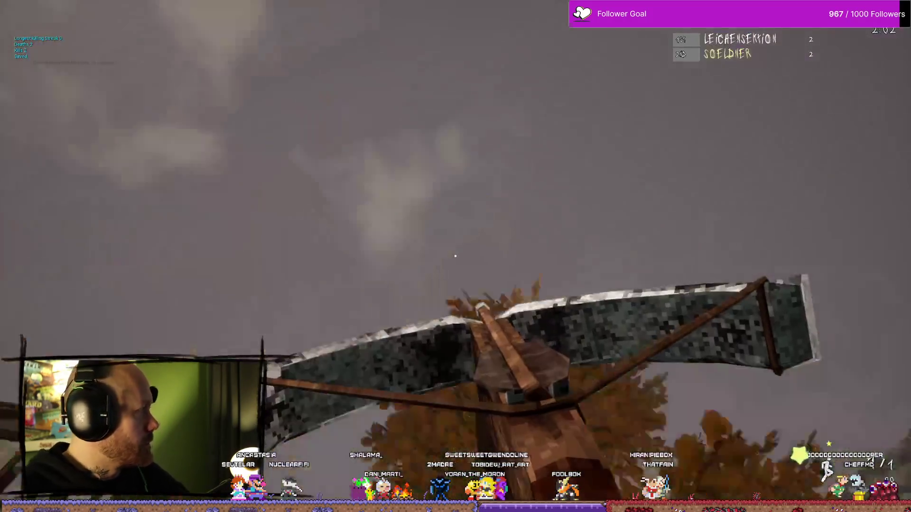
key("alt+Tab")
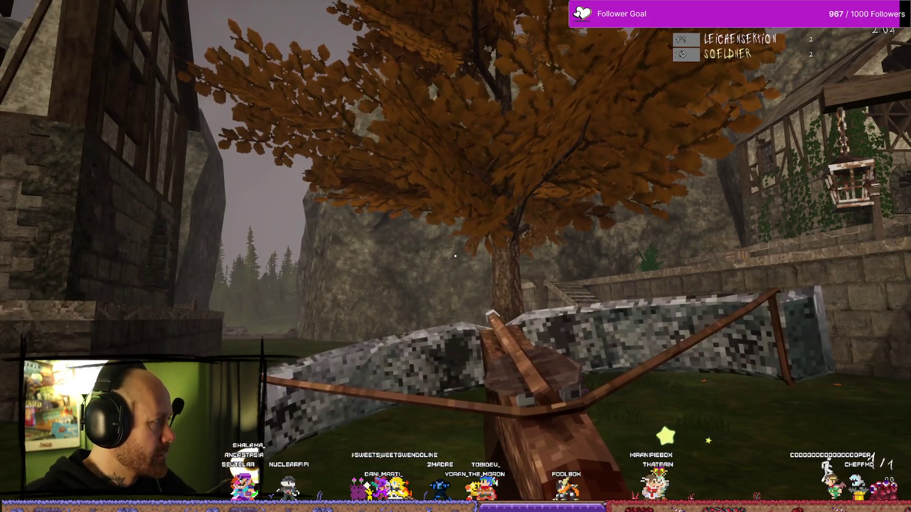
key("w")
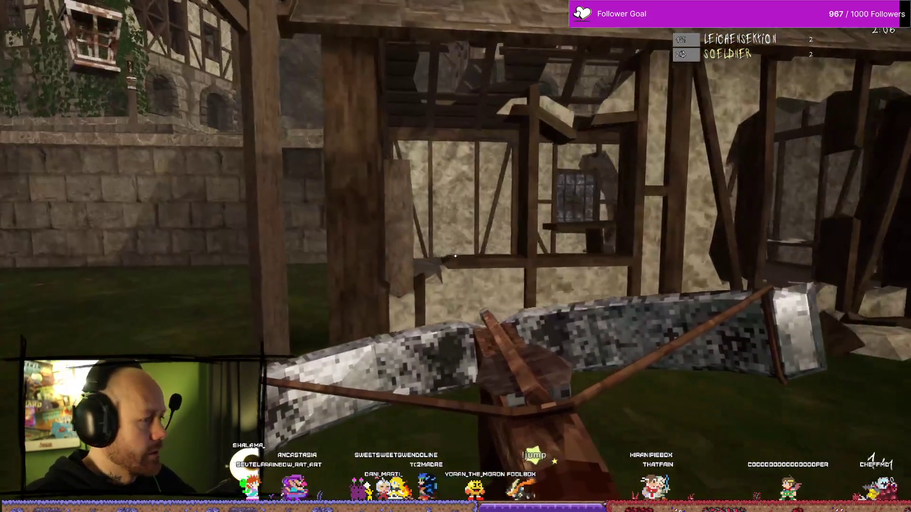
key("Tab")
Advance toward the hooded enemy, fire the crossbow, and switch back to the sword
key("w")
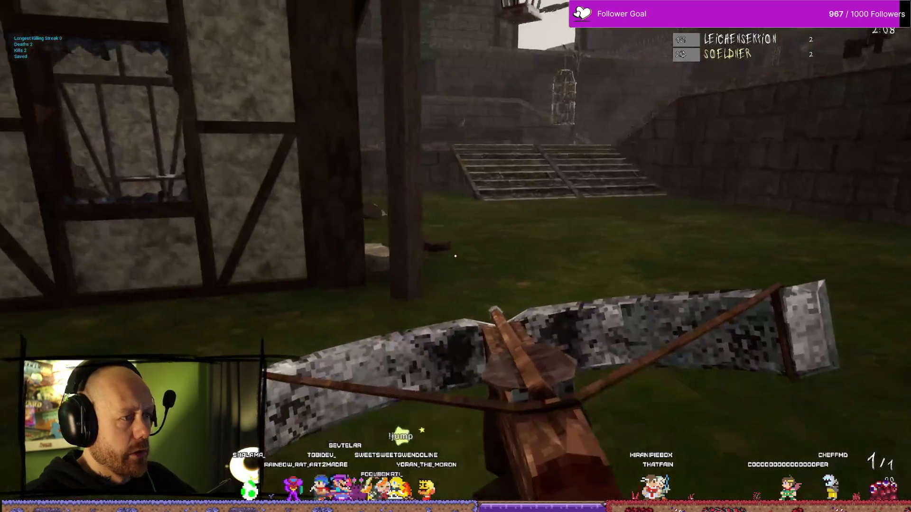
key("w")
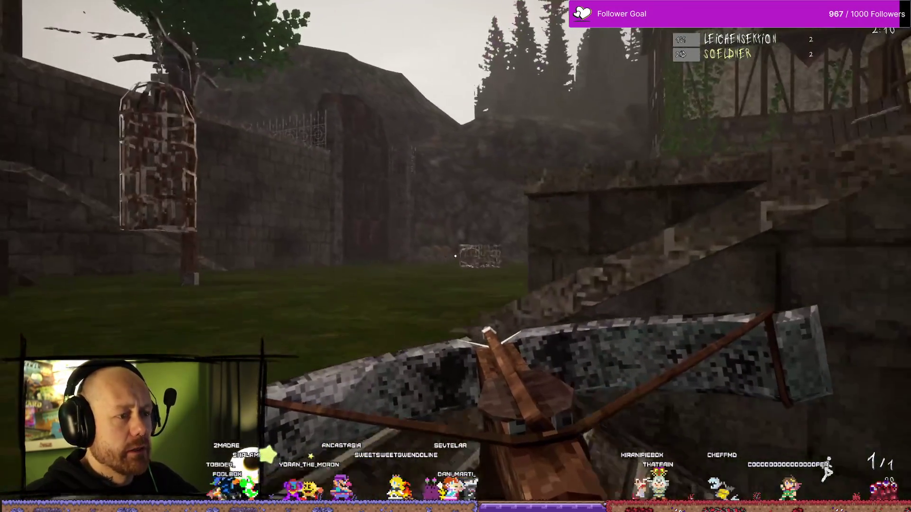
key("w")
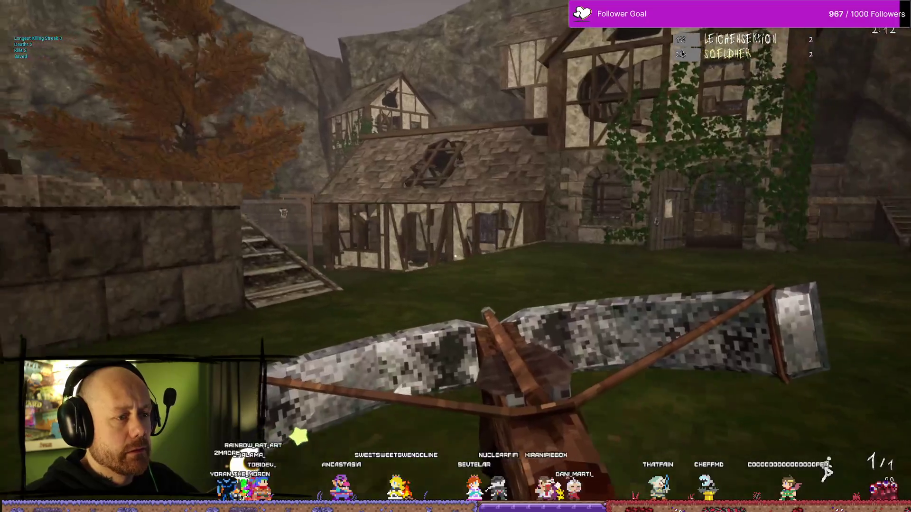
key("w")
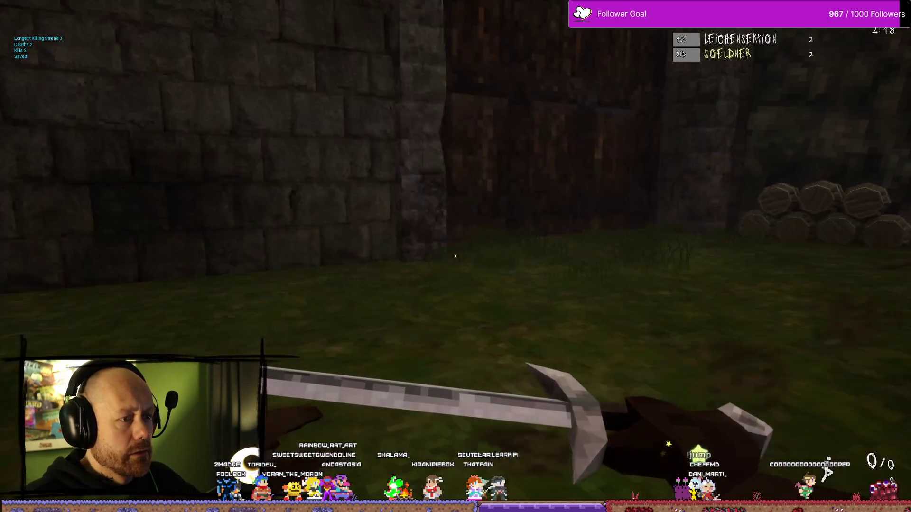
key("w")
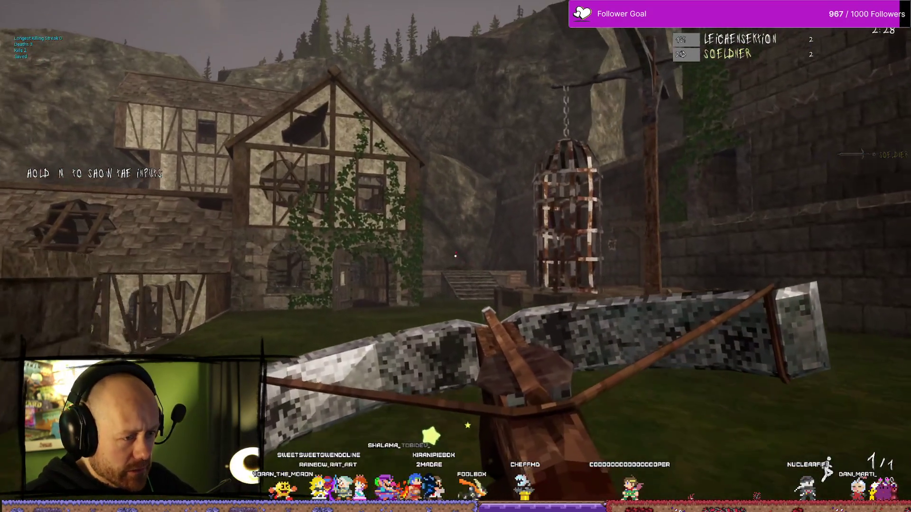
left_click(456, 256)
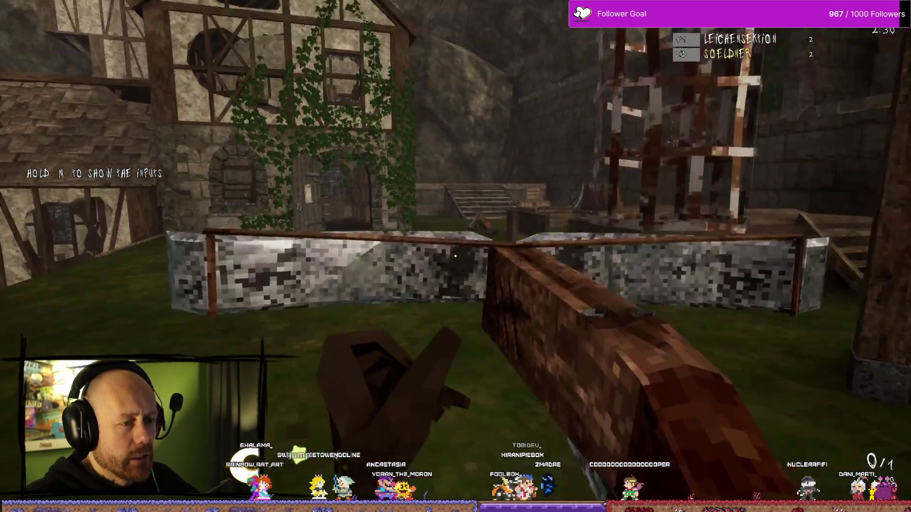
key("1")
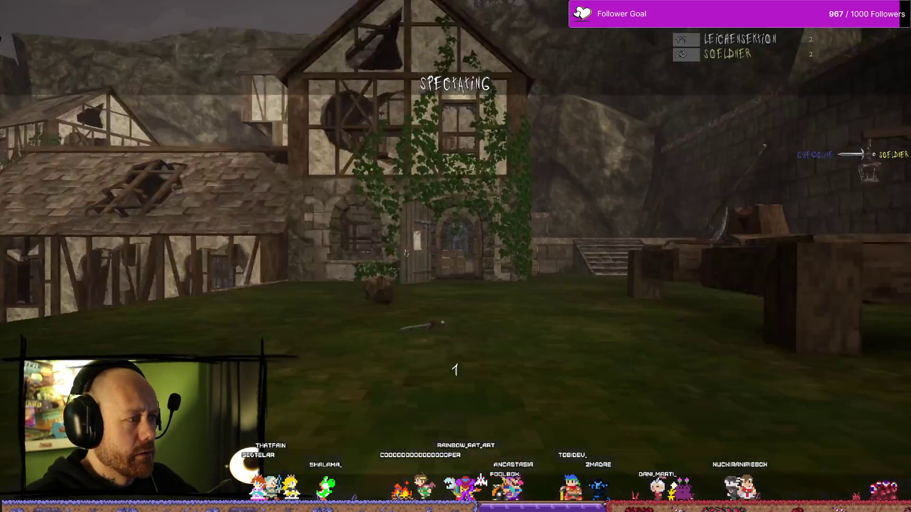
Climb out through the window, charge the enemy, and attack with the sword
key("w")
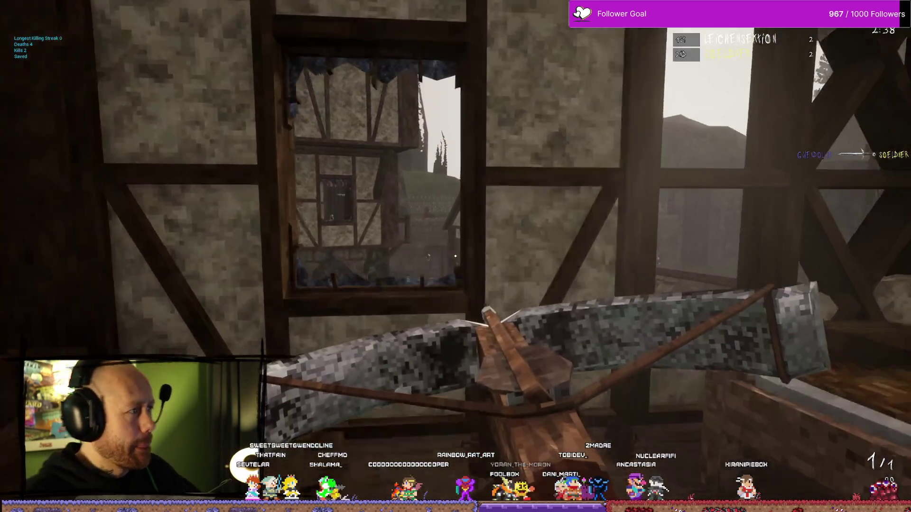
key("w")
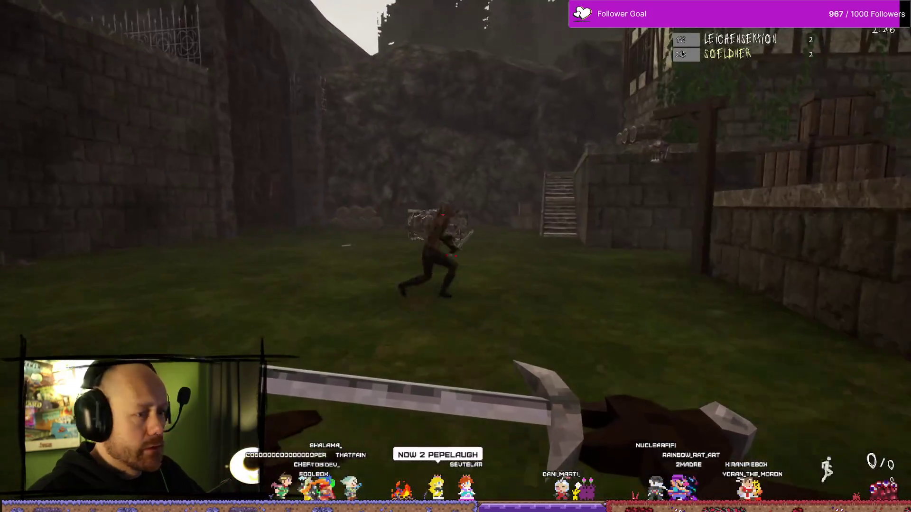
key("w")
left_click(456, 256)
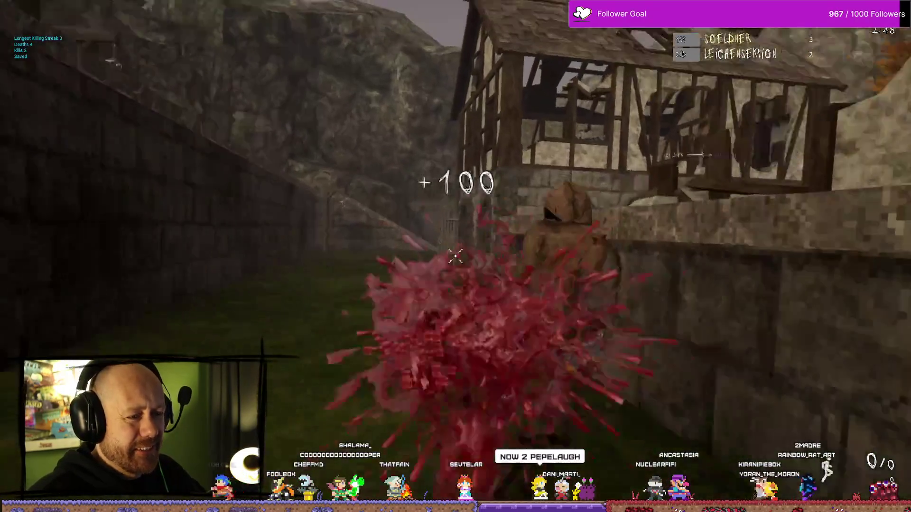
left_click(456, 256)
key("a")
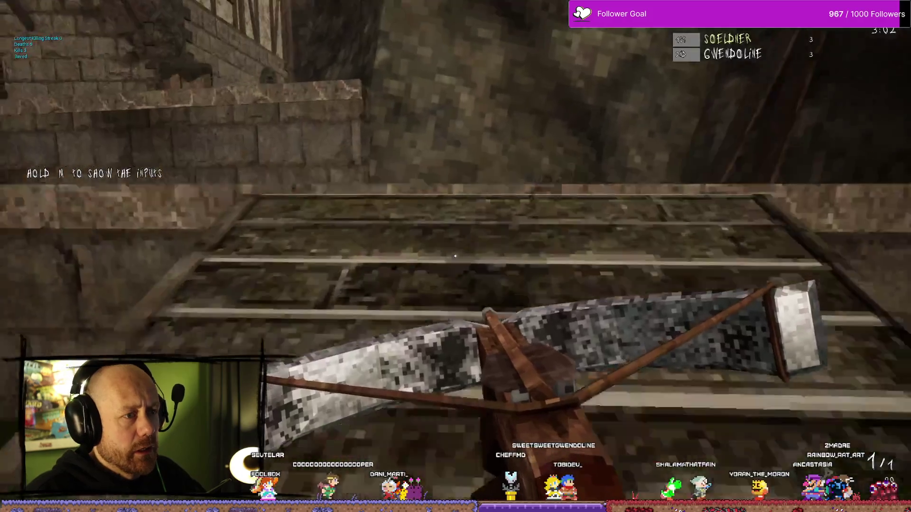
key("Tab")
key("Tab")
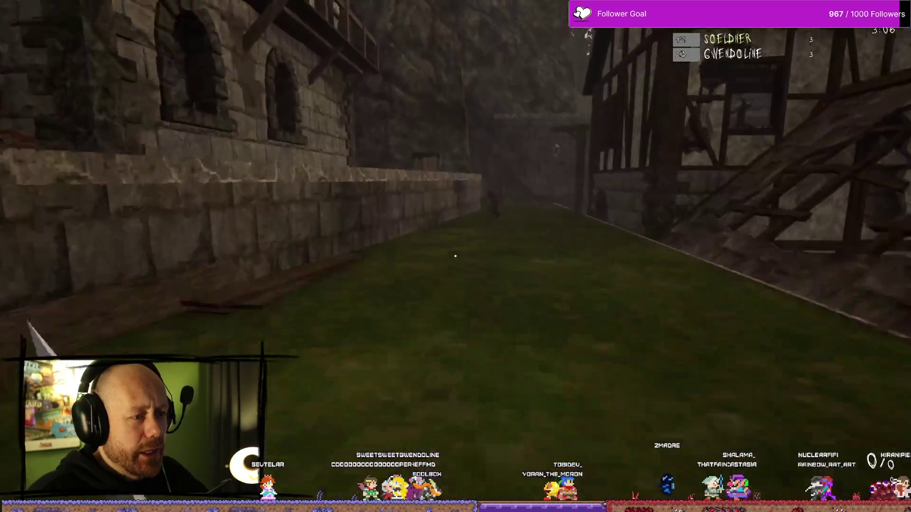
left_click(455, 256)
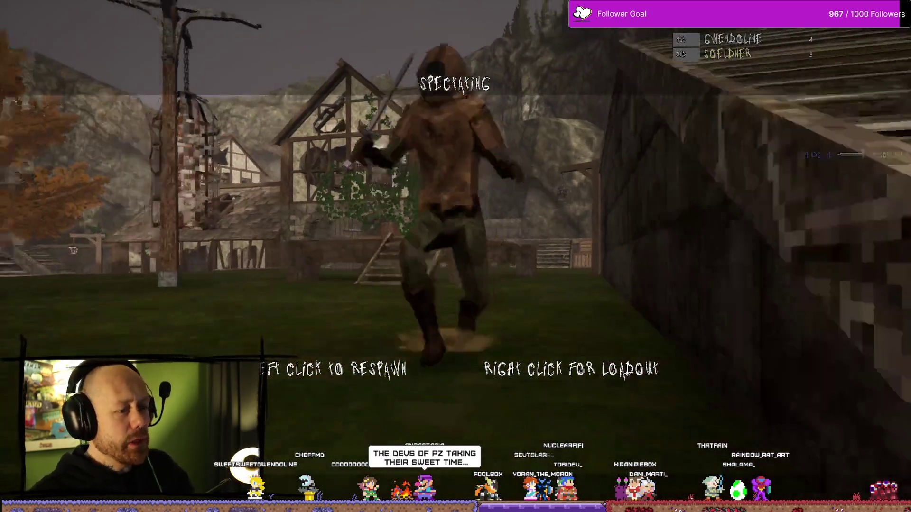
Respawn, sprint into the walled yard, and attack the opponent near the cage
left_click(455, 256)
key("w")
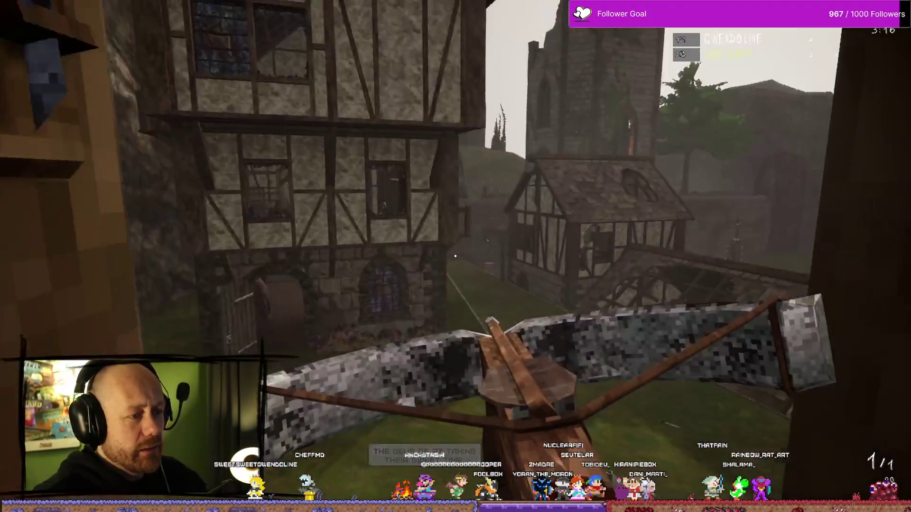
mouse_move(455, 256)
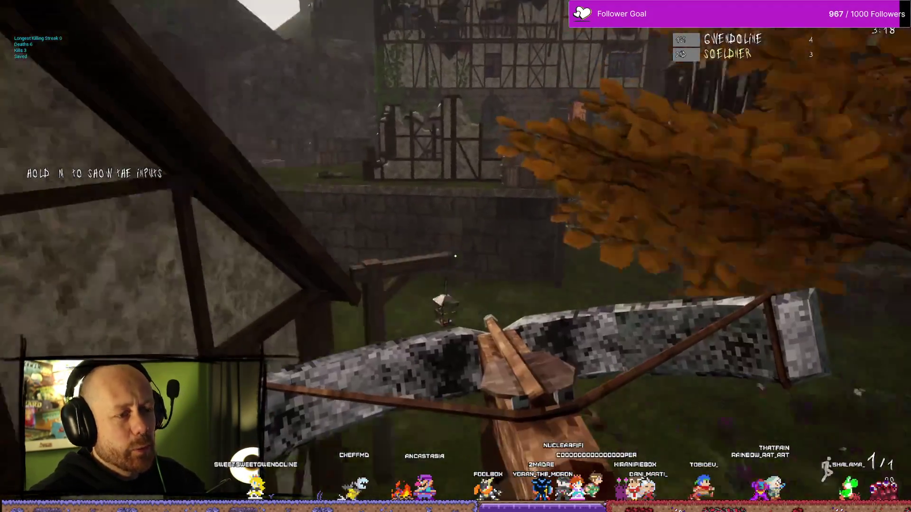
key("w")
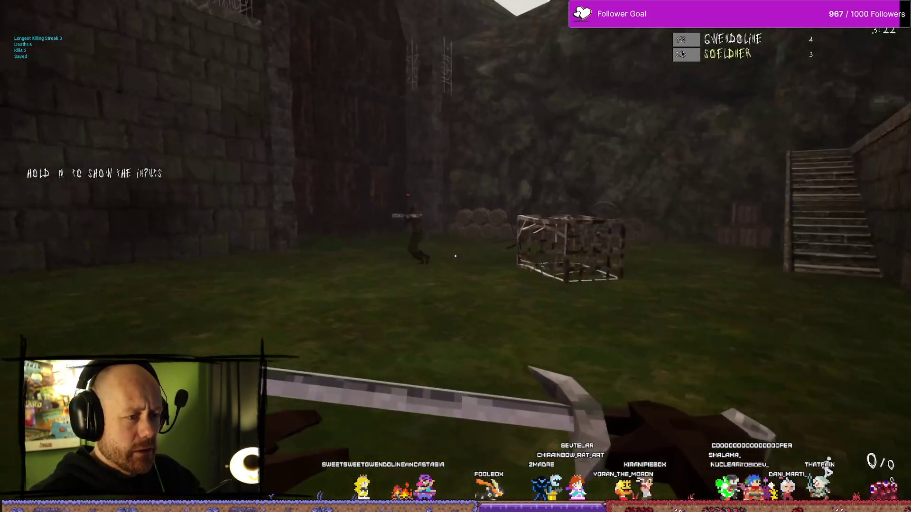
left_click(455, 257)
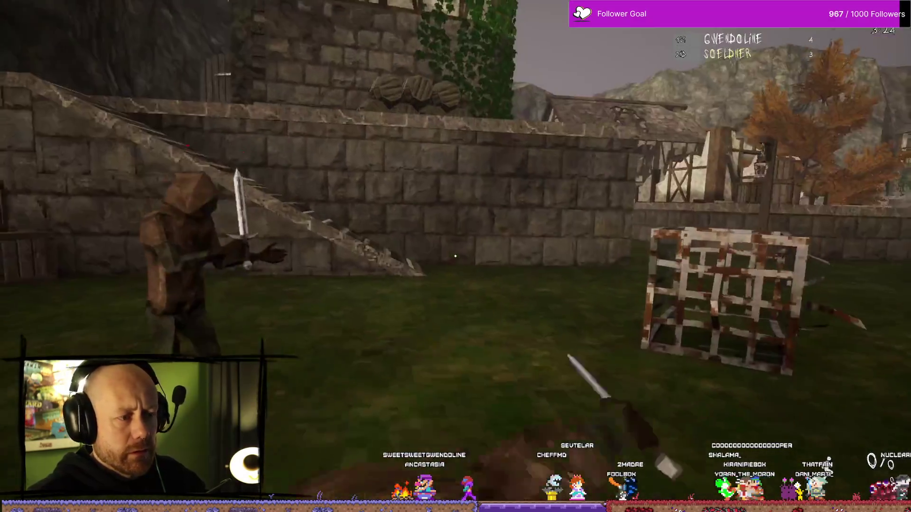
left_click(456, 256)
mouse_move(456, 256)
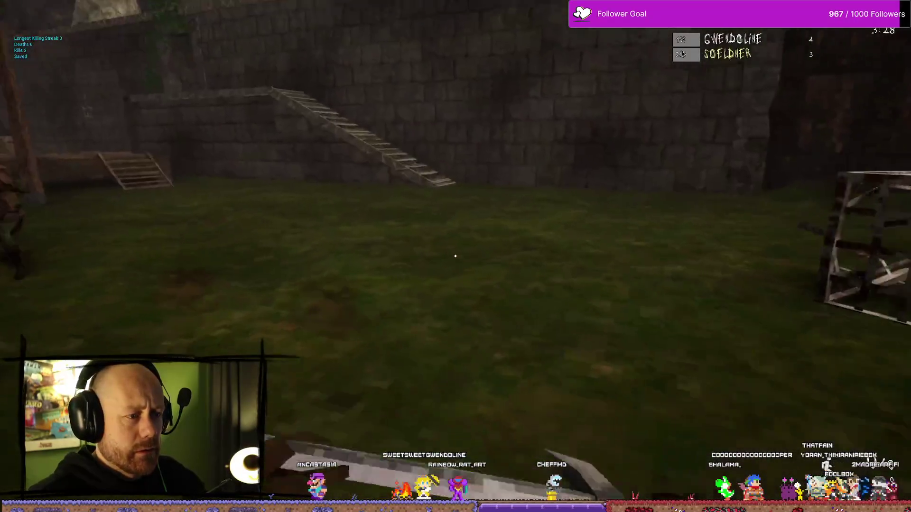
left_click(456, 256)
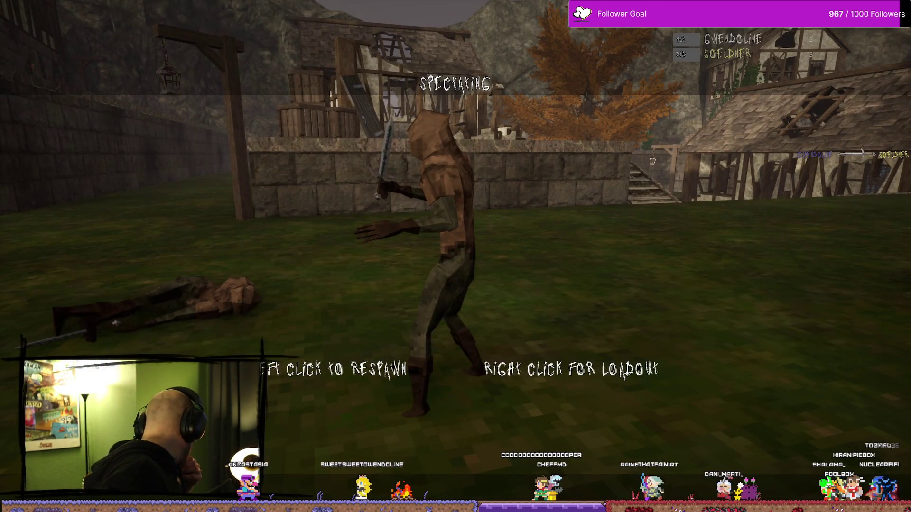
Respawn, switch to the blade, and fight up the stairs to kill the opponent for 5–4
left_click(455, 257)
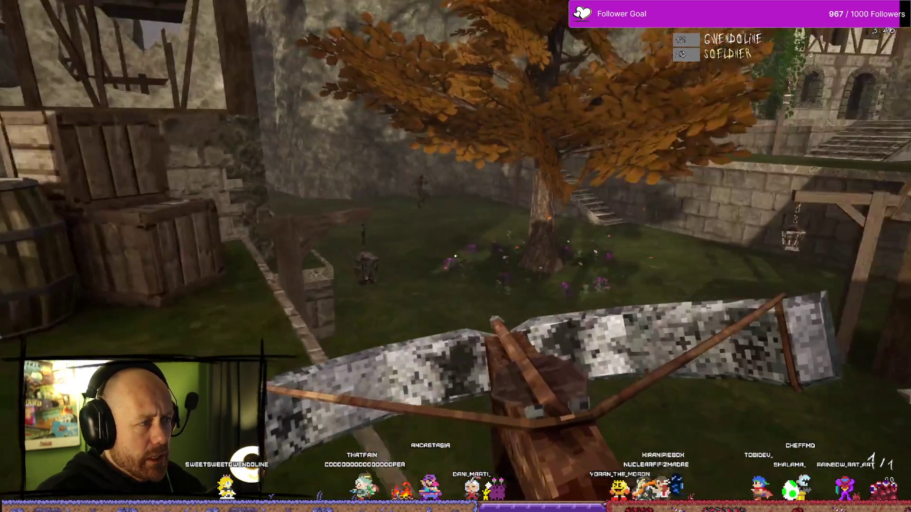
key("1")
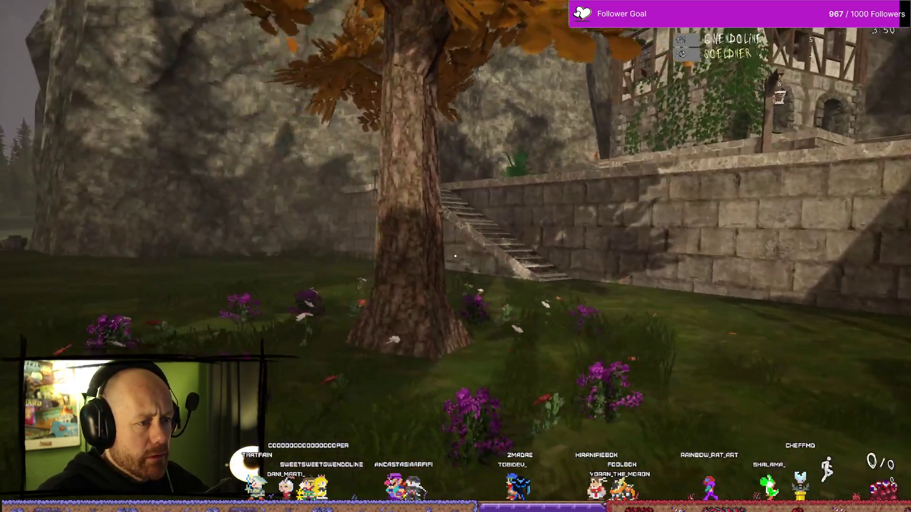
left_click(455, 256)
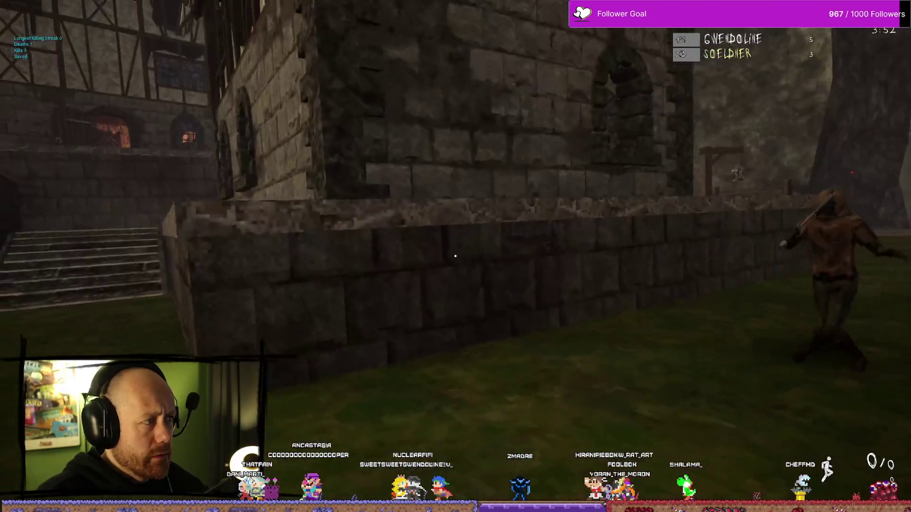
right_click(455, 256)
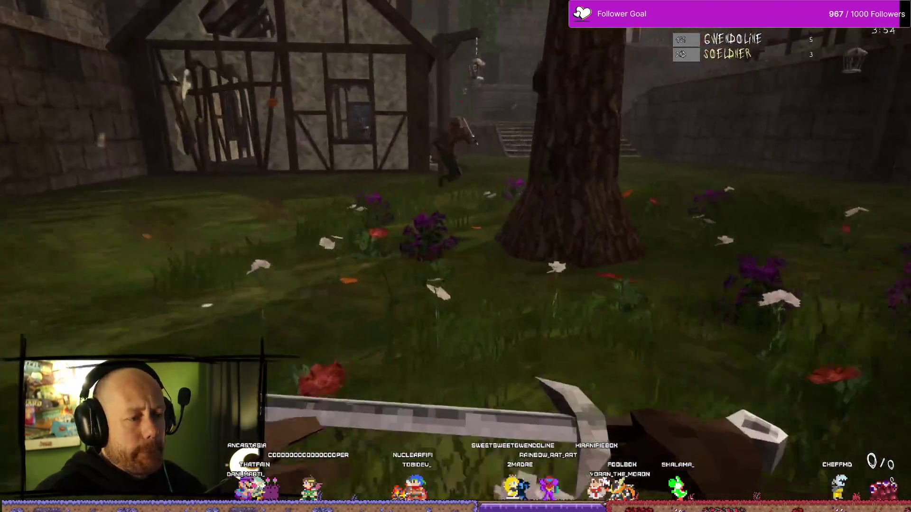
key("w")
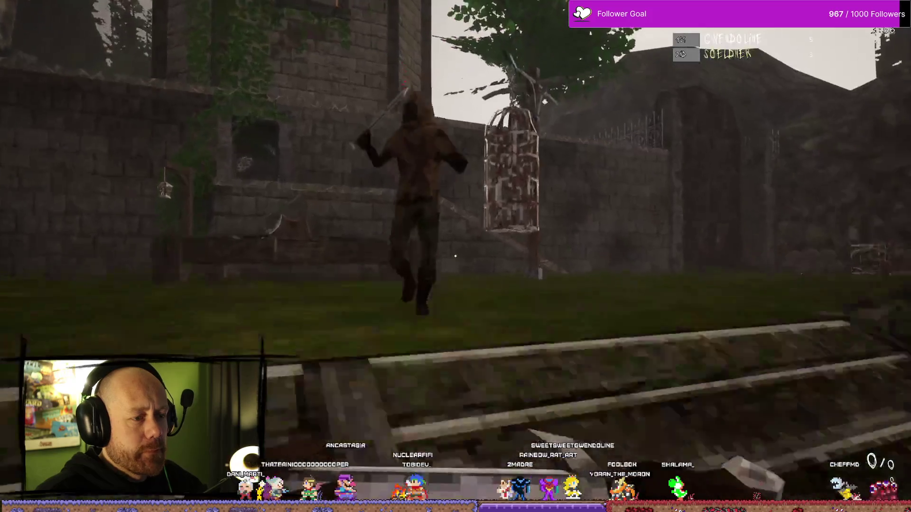
left_click(455, 256)
key("shift")
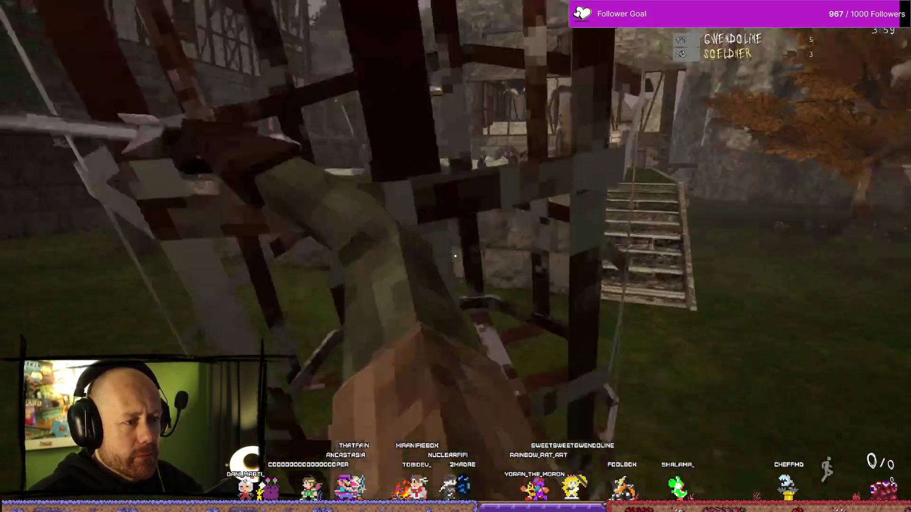
left_click(455, 256)
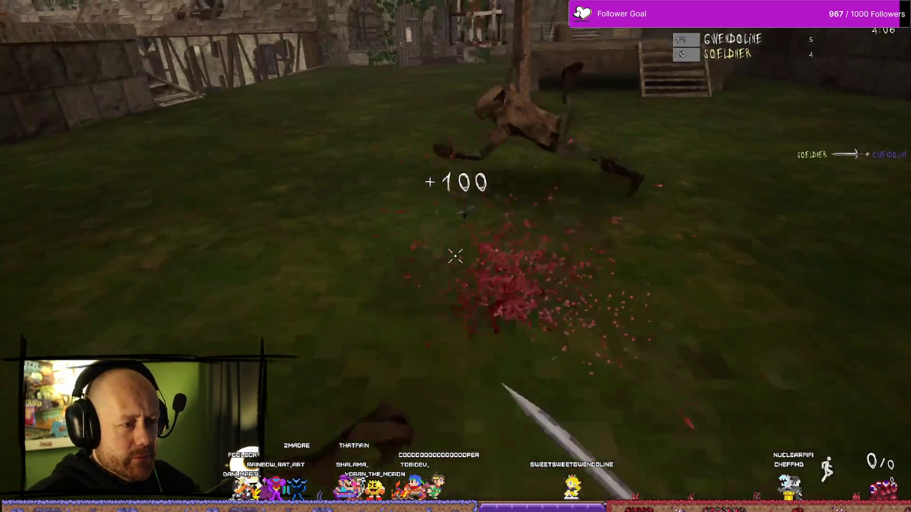
Fire the crossbow, respawn, and attack the opponent with the knife and sword
left_click(455, 256)
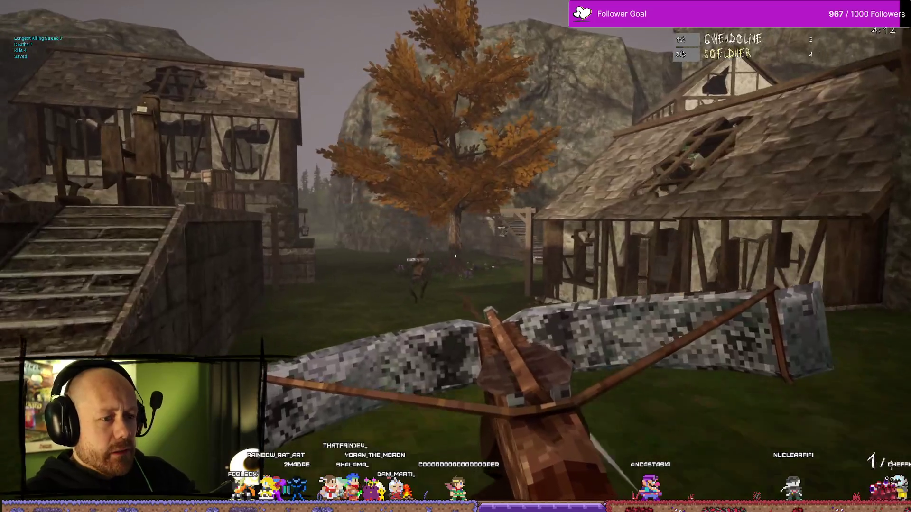
left_click(455, 256)
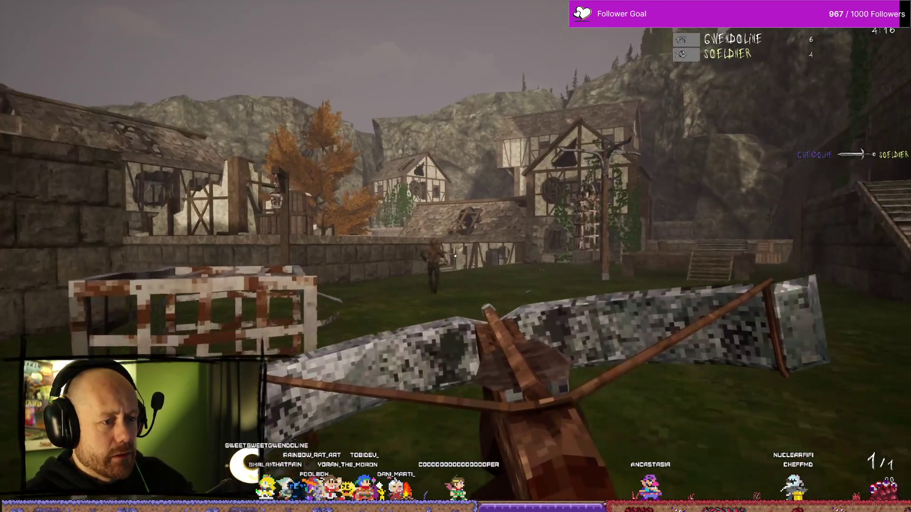
left_click(455, 256)
right_click(455, 257)
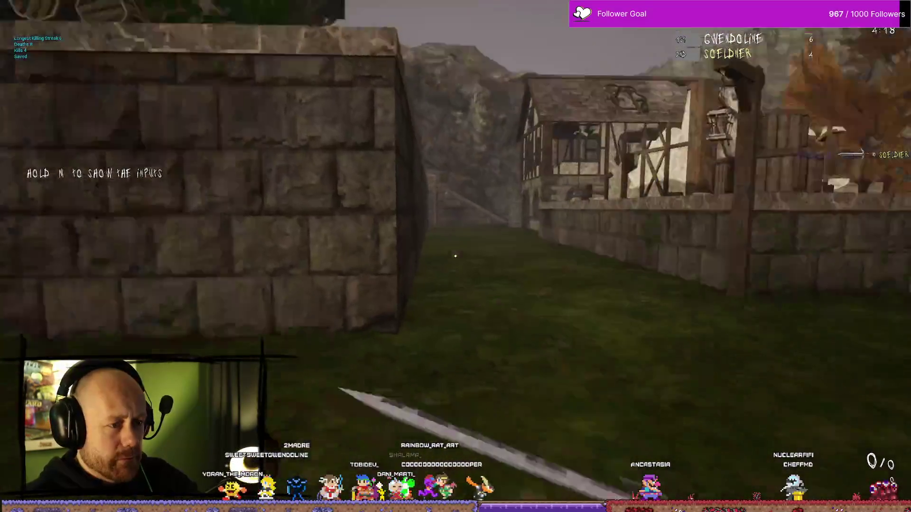
left_click(455, 257)
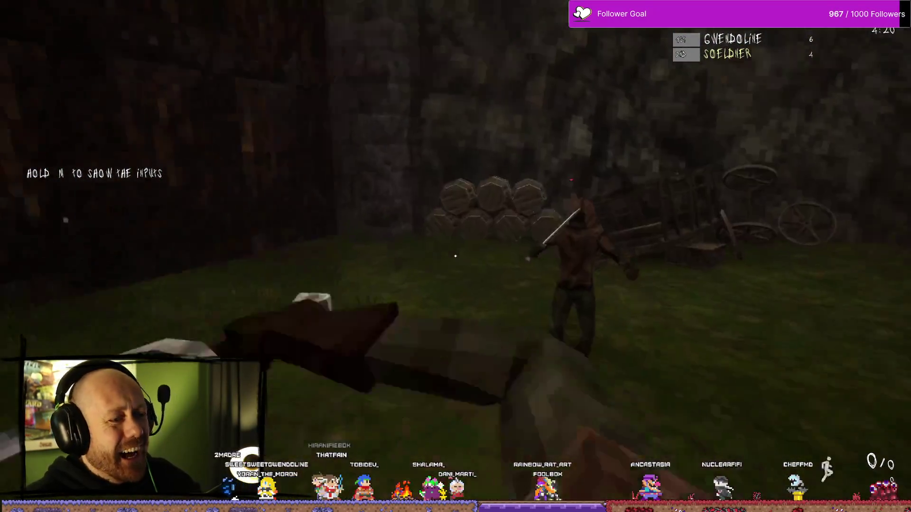
left_click(455, 256)
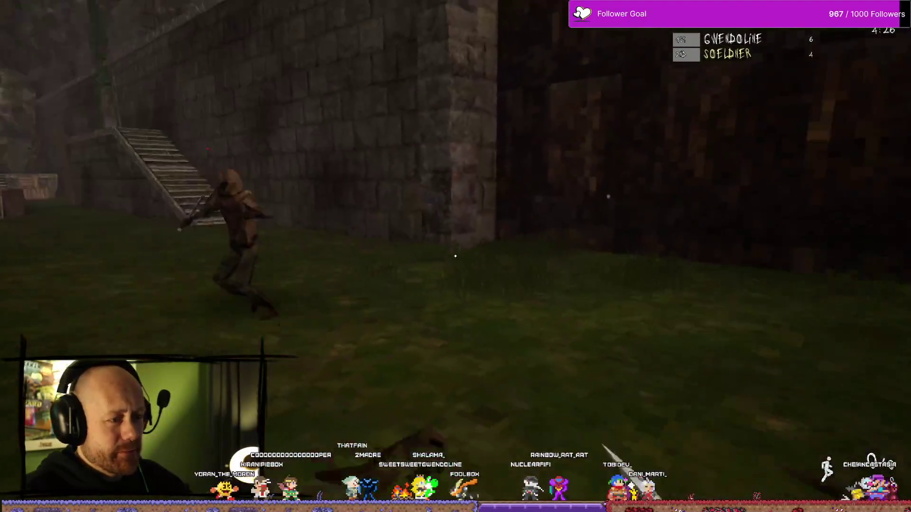
left_click(455, 256)
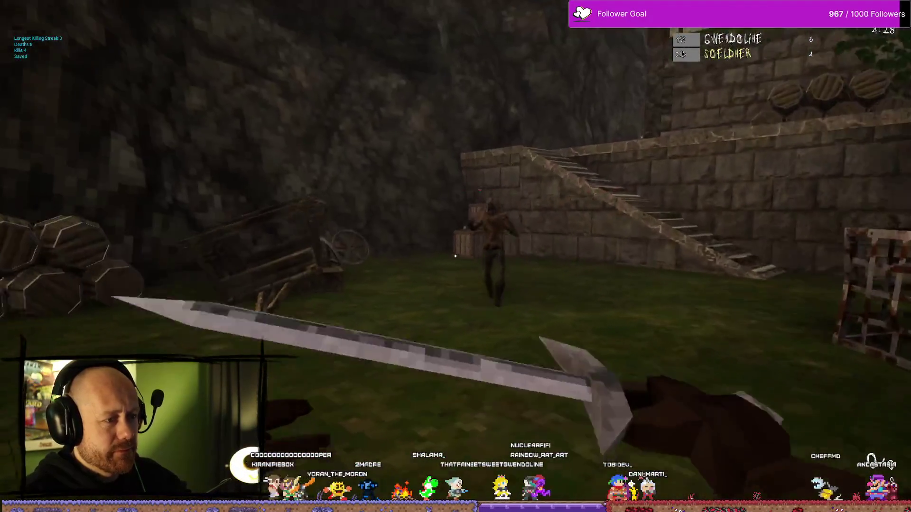
scroll(455, 256, "down", 1)
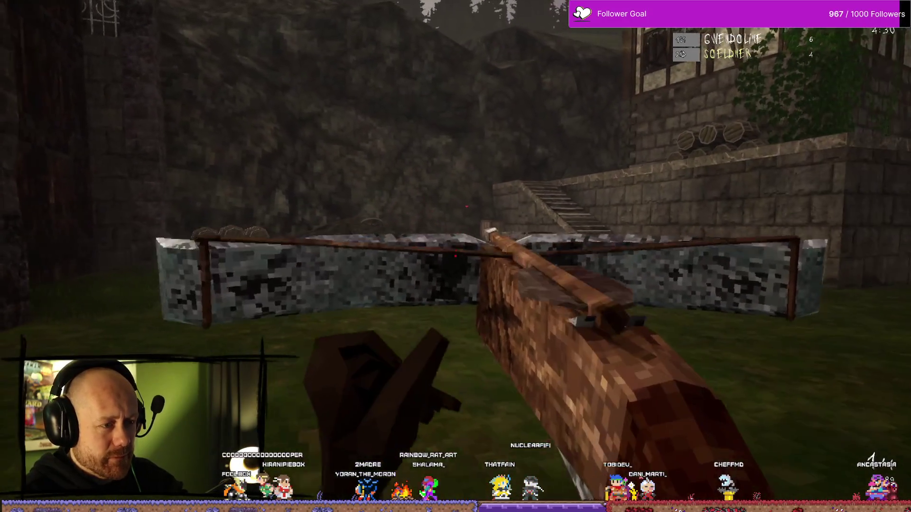
scroll(455, 256, "up", 1)
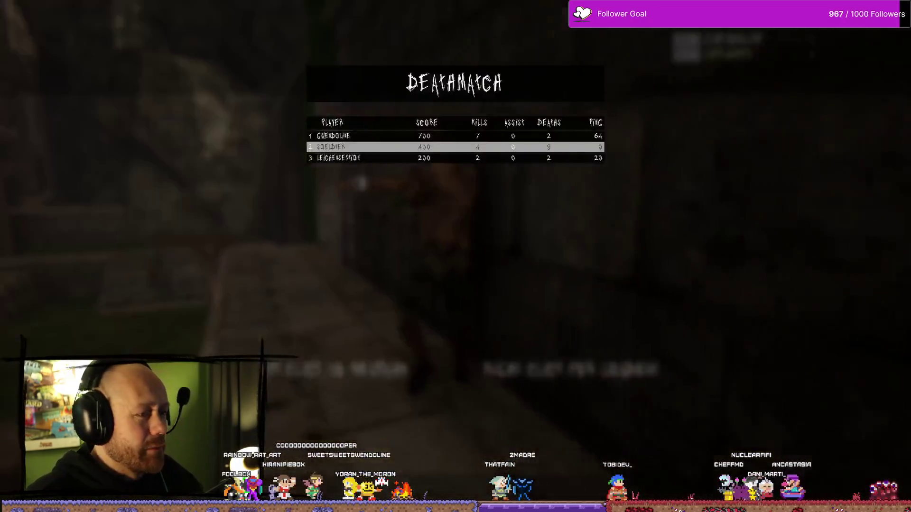
Respawn, fire the crossbow toward the stairs, climb them, and respawn again at 8–4
left_click(455, 257)
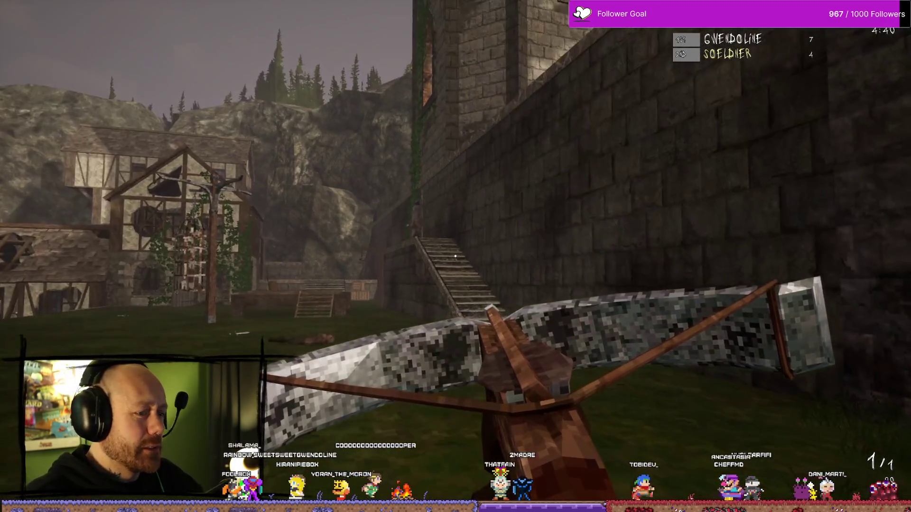
left_click(455, 256)
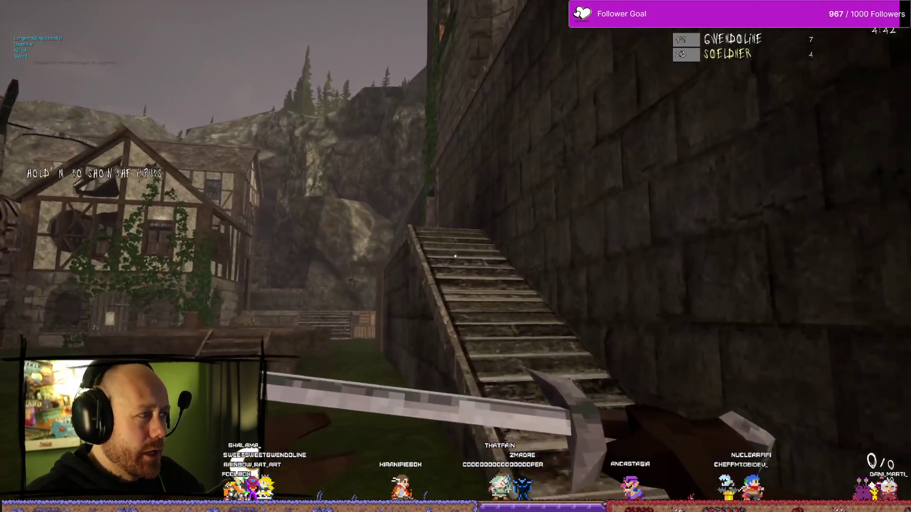
key("w")
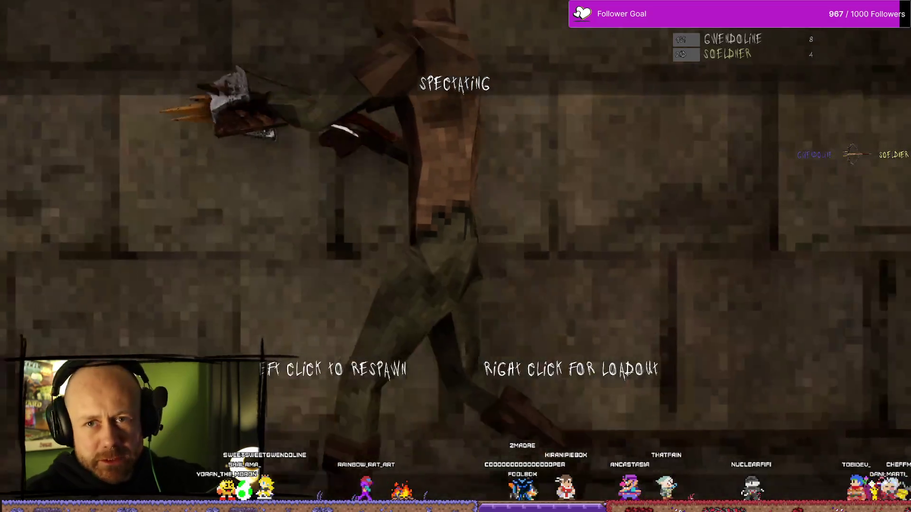
left_click(456, 256)
Walk out of the building past the timber houses into the hanging-cage courtyard
key("w")
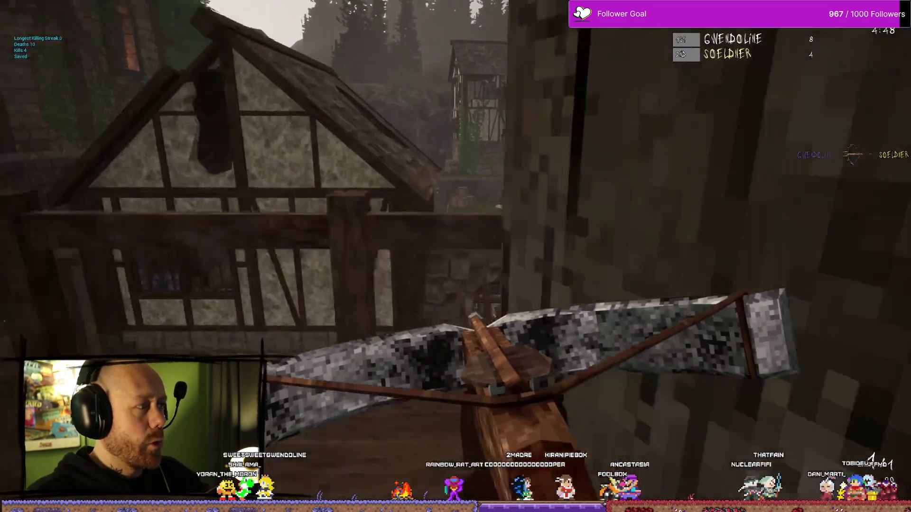
key("w")
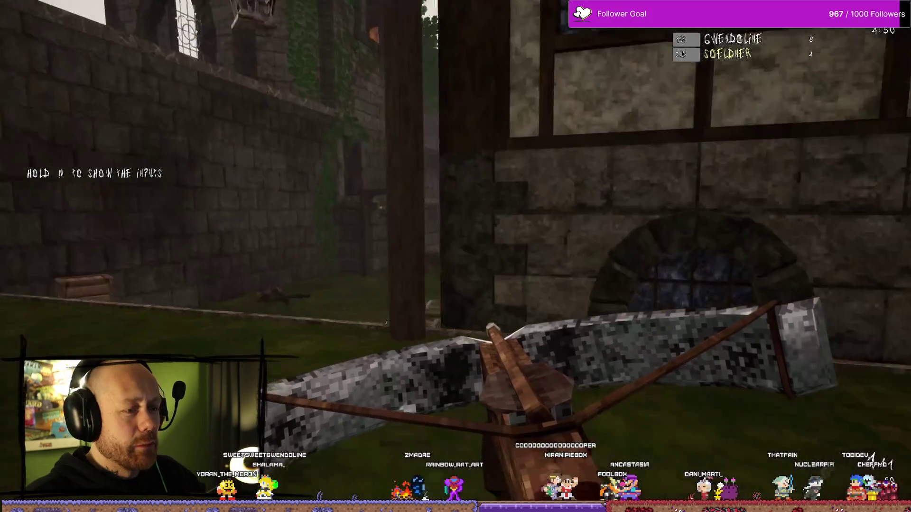
key("w")
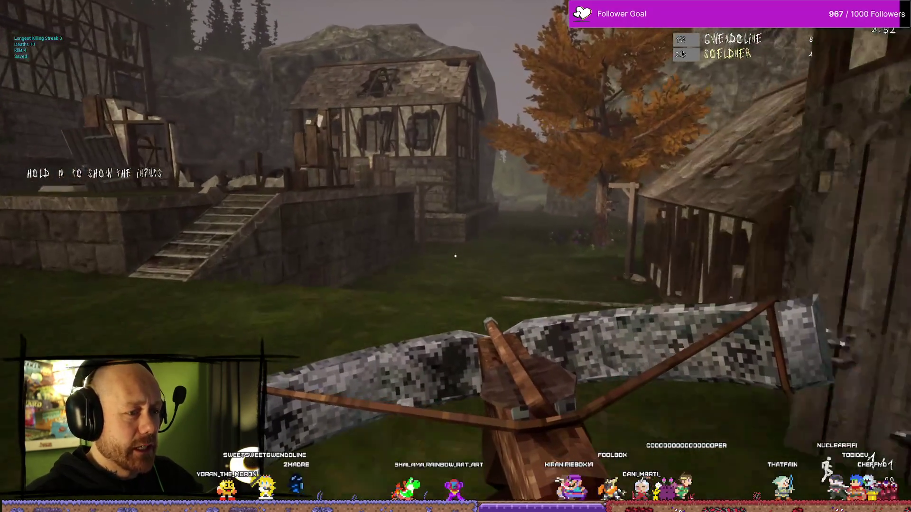
key("w")
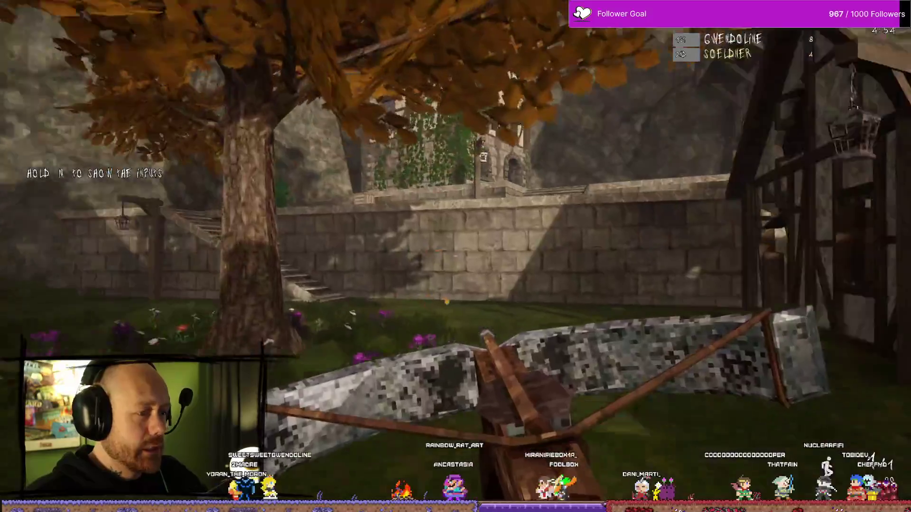
key("w")
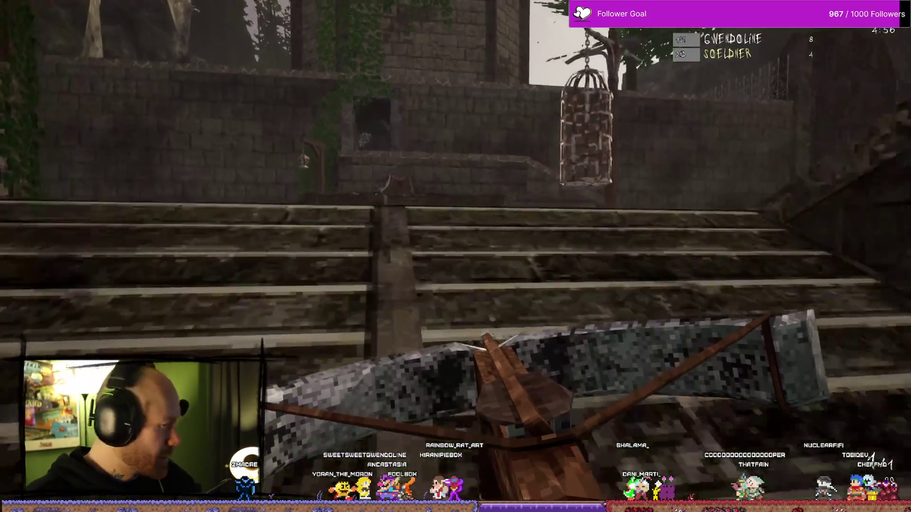
key("w")
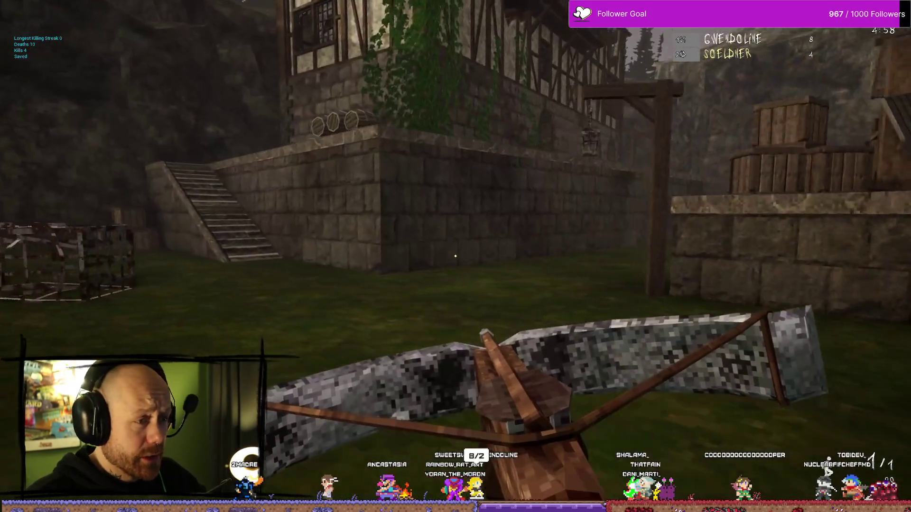
key("w")
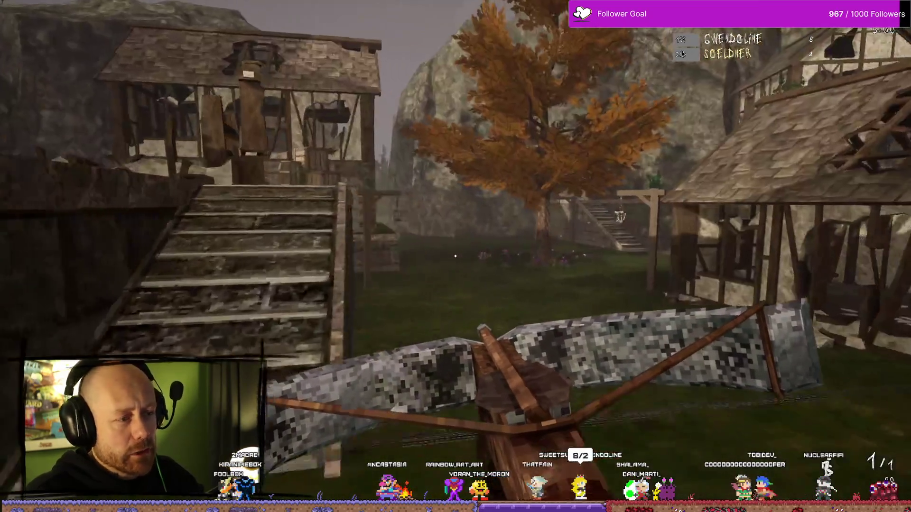
Swap between sword and crossbow, check the 9–4 scoreboard, then pause and choose Quit
key("1")
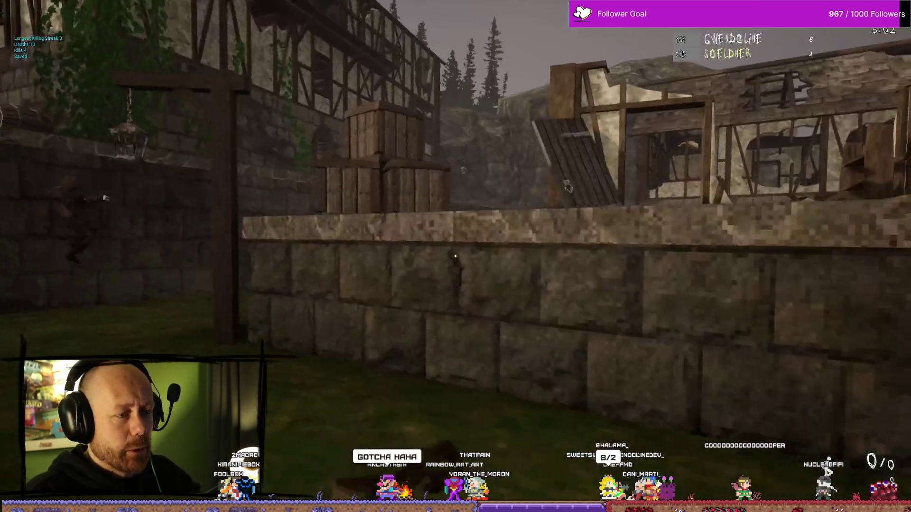
key("w")
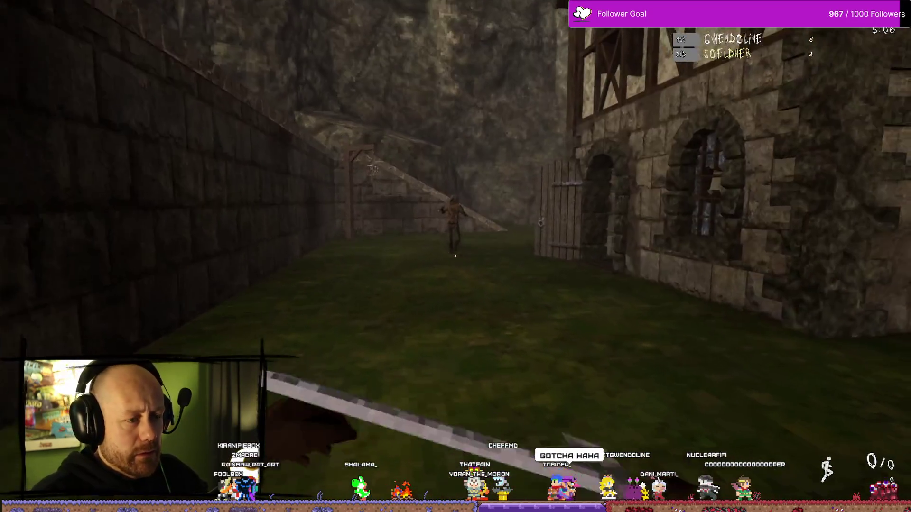
key("2")
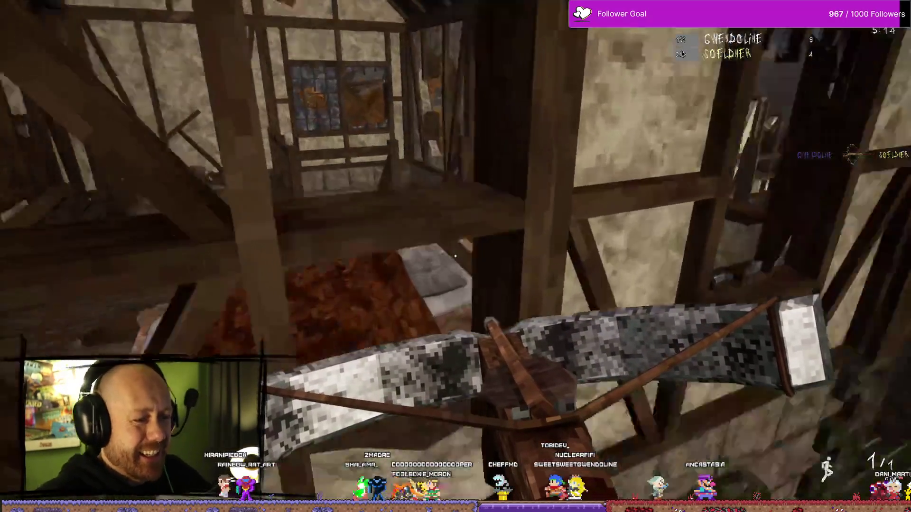
key("Tab")
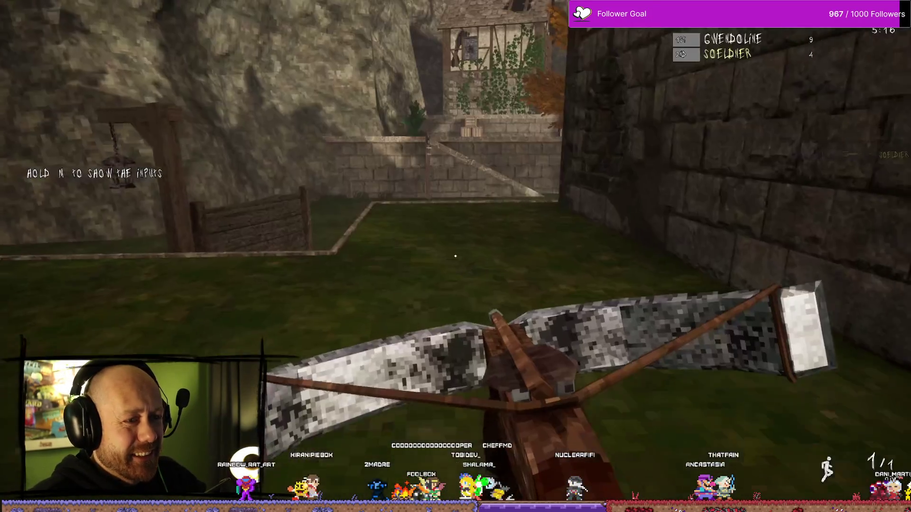
key("w")
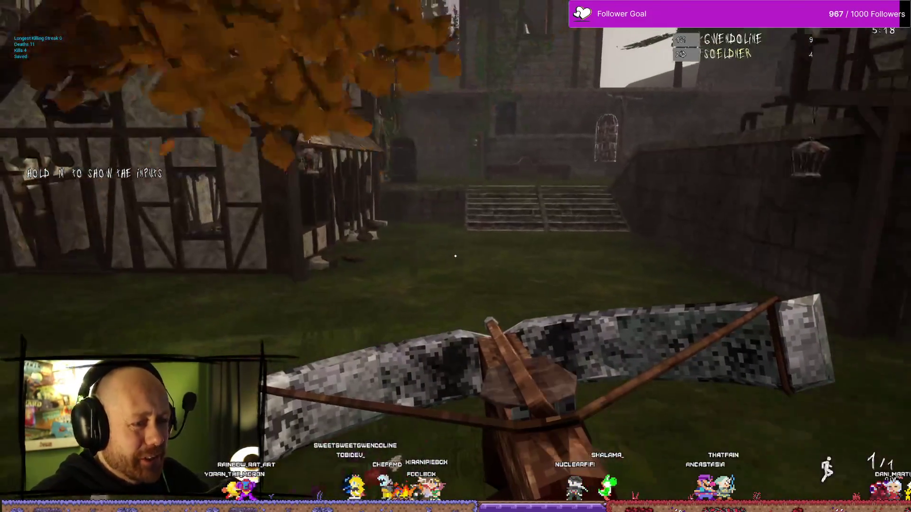
key("w")
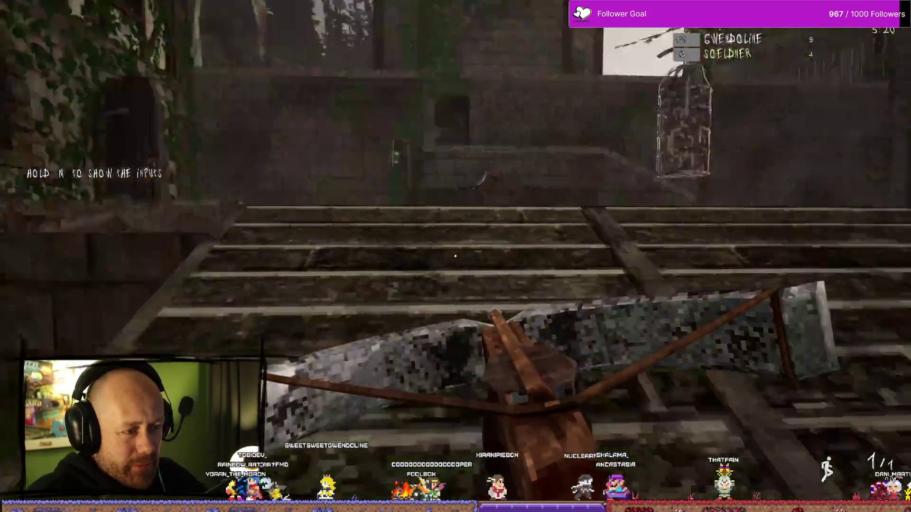
key("w")
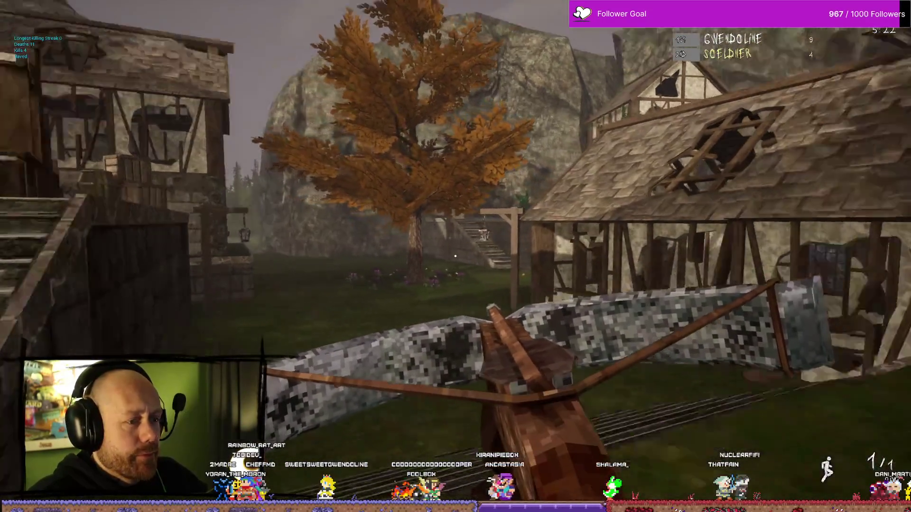
key("w")
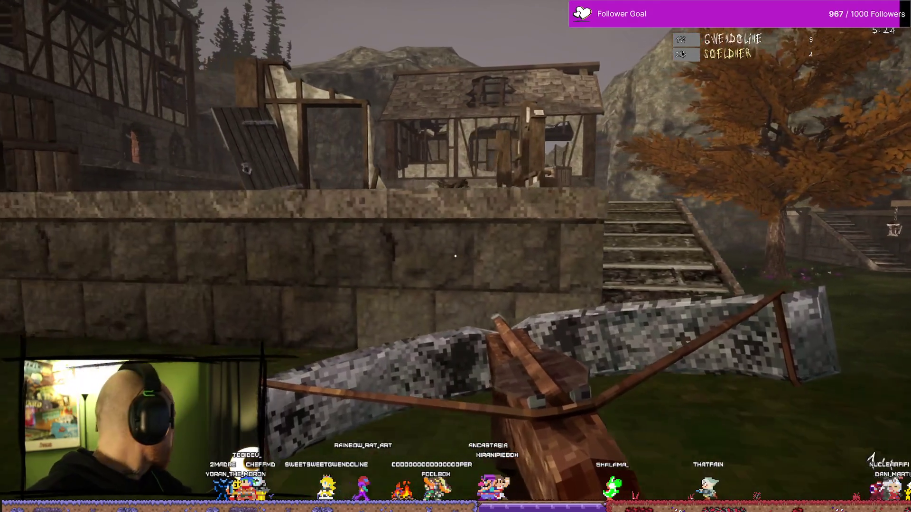
key("w")
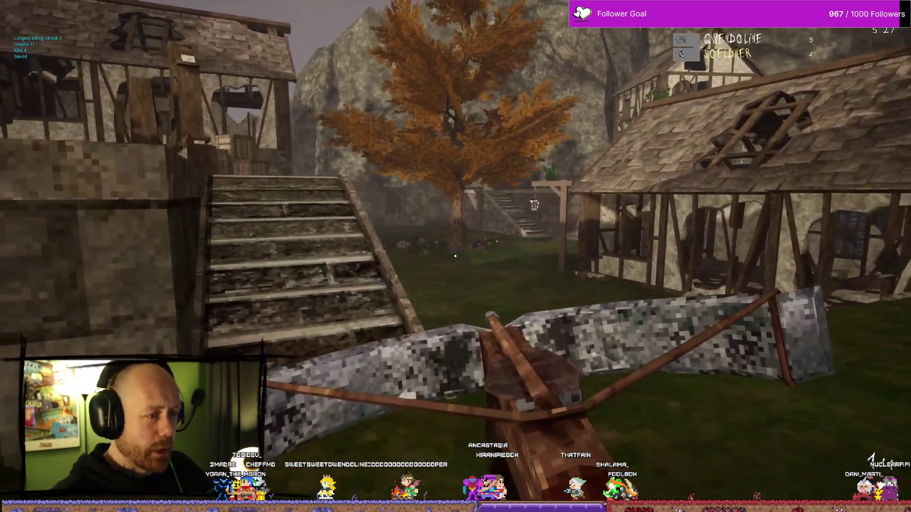
key("Escape")
left_click(119, 167)
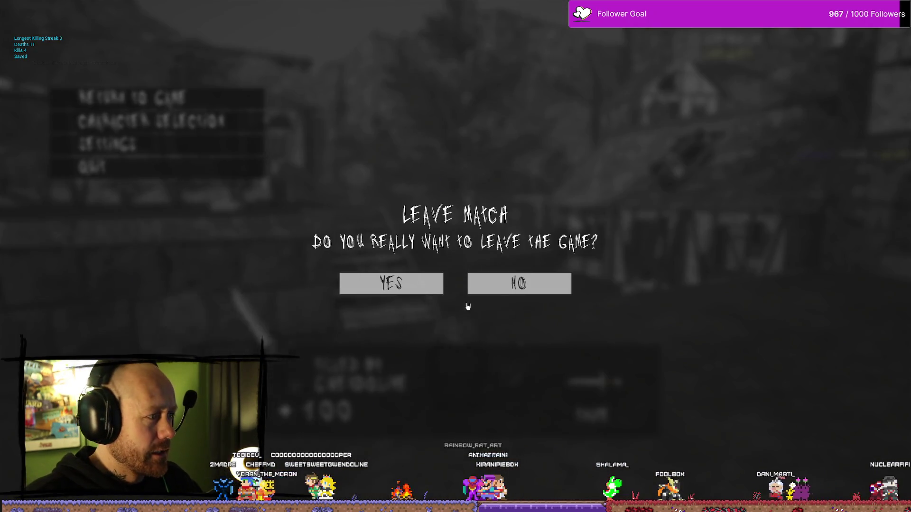
Confirm YES to leave the match, then back out of the Singleplayer setup to the main menu
left_click(427, 290)
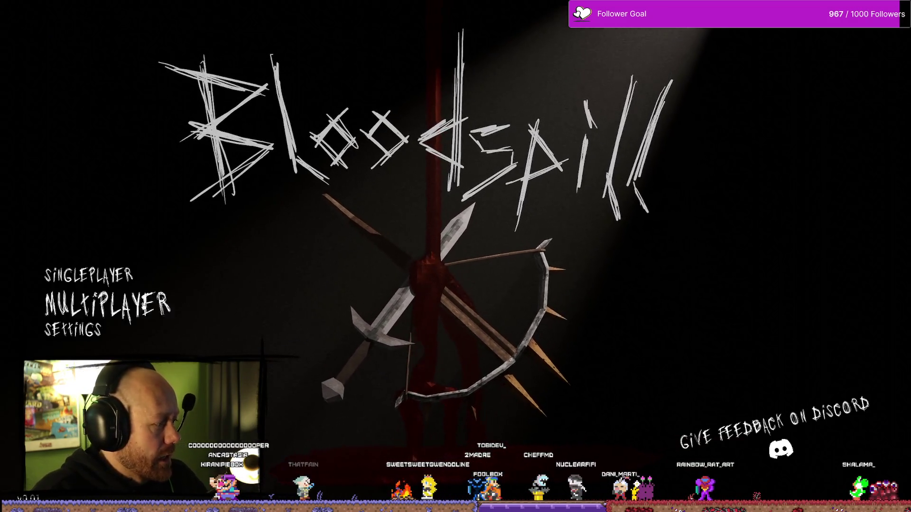
left_click(89, 275)
key("Escape")
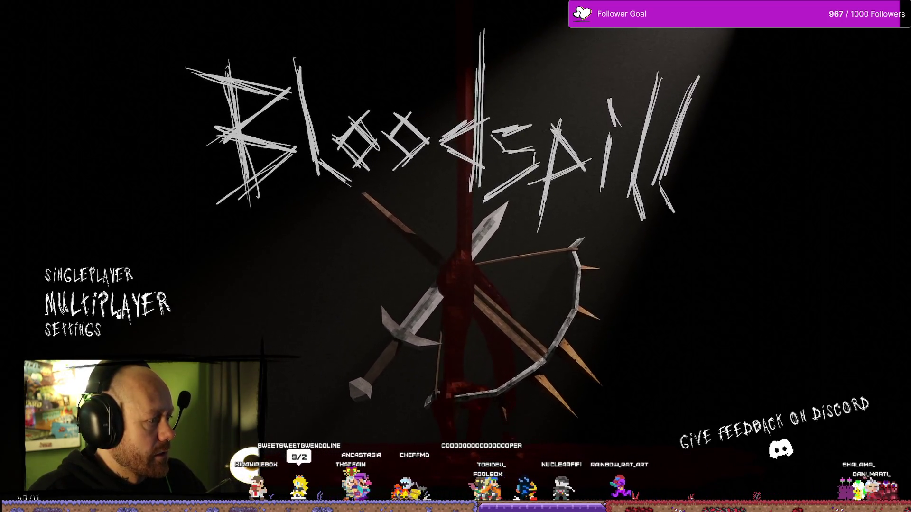
Create a multiplayer game with 0 bots on the One V One map and start it
left_click(107, 307)
left_click(71, 278)
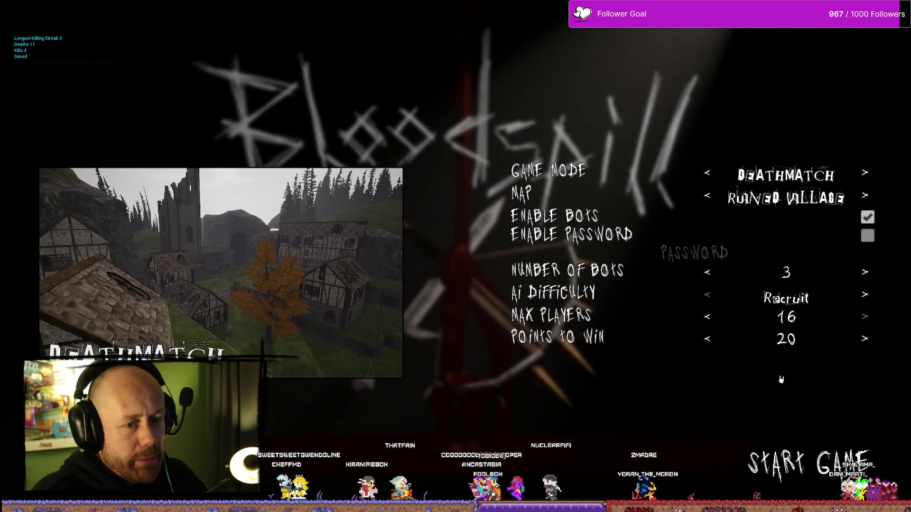
left_click(708, 272)
left_click(708, 272)
left_click(708, 272)
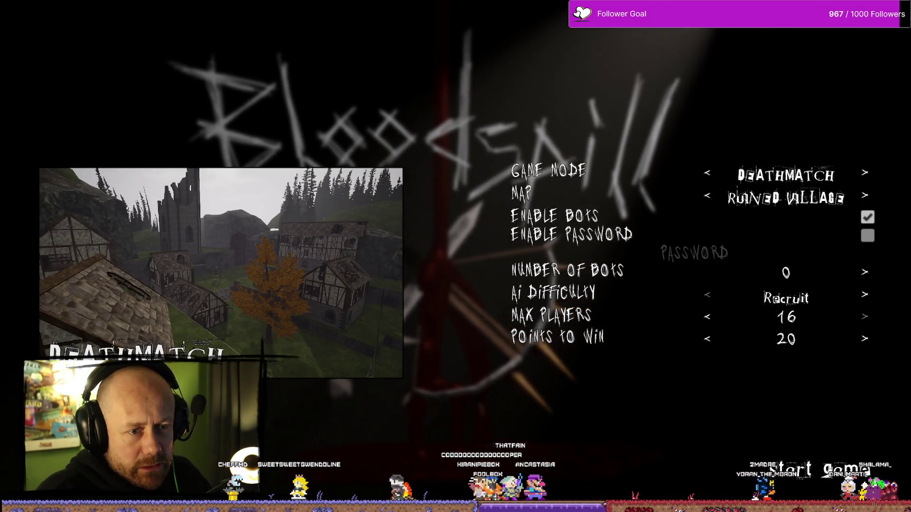
left_click(716, 198)
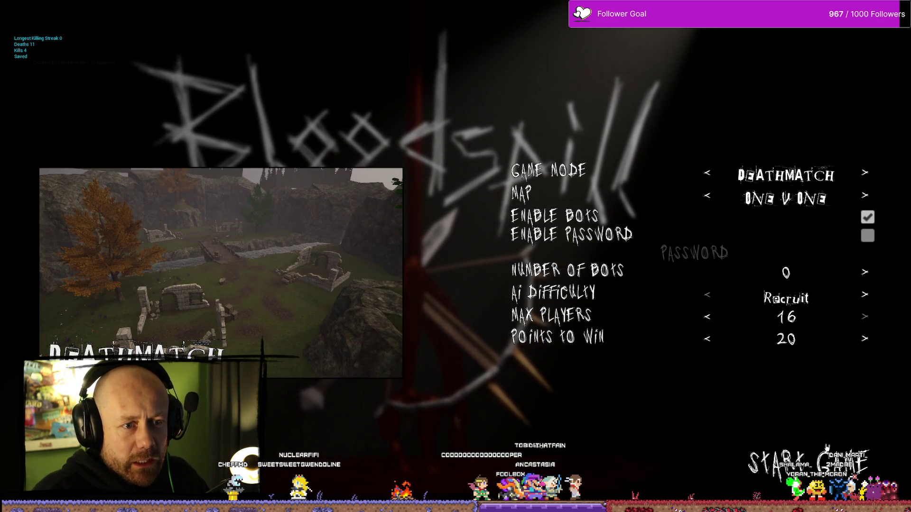
left_click(819, 470)
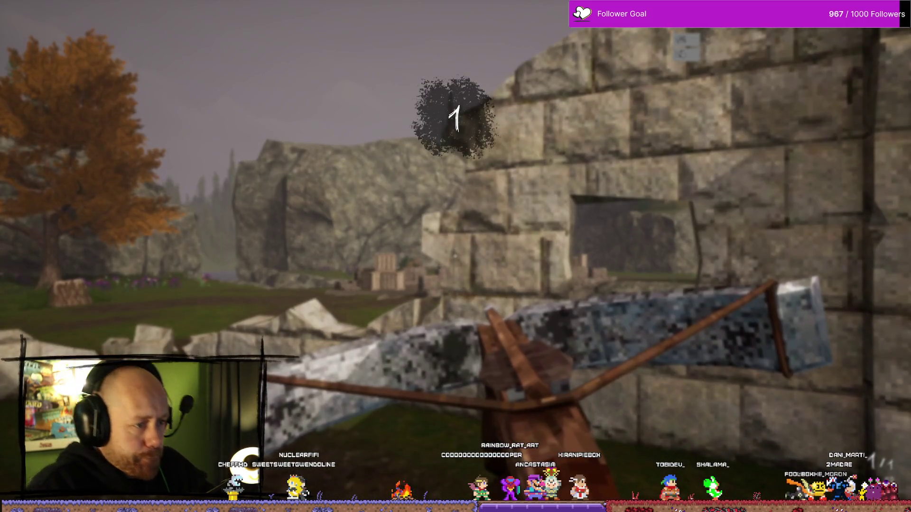
Equip the sword and head across the bridge past the stone ruins
key("2")
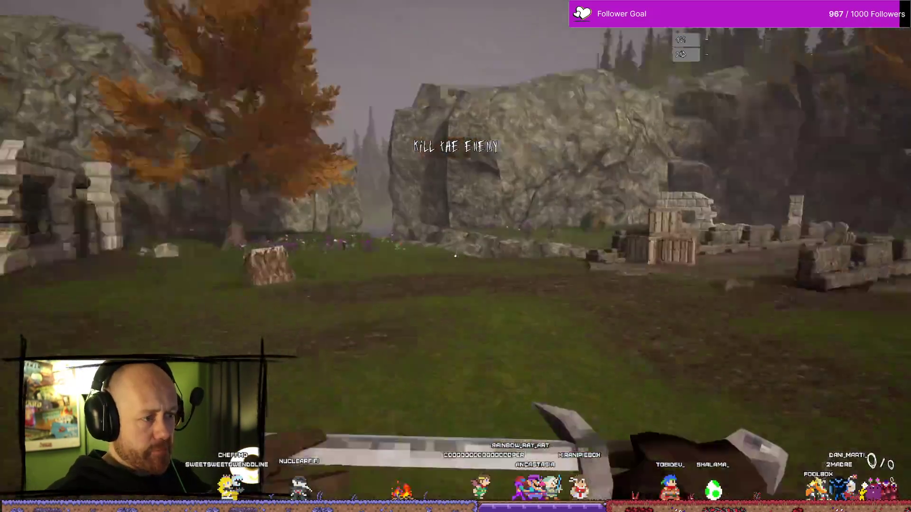
key("Tab")
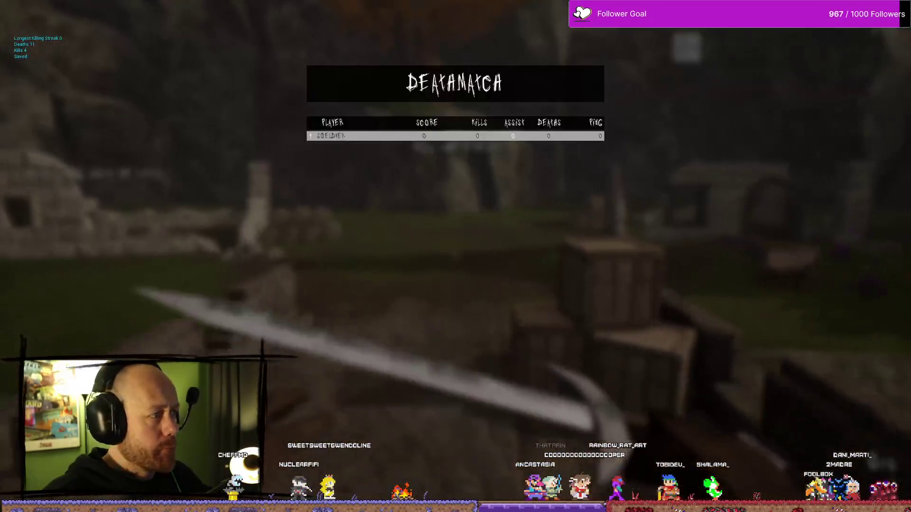
key("w")
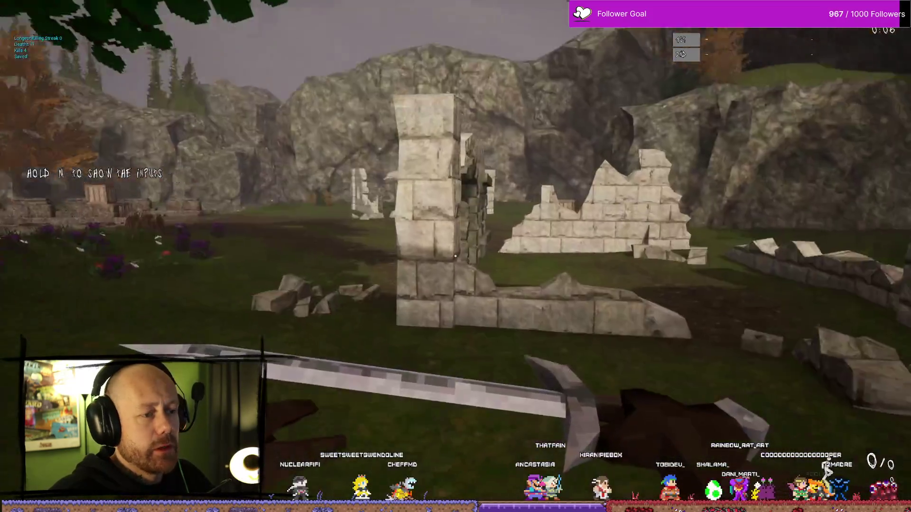
key("Tab")
key("Tab")
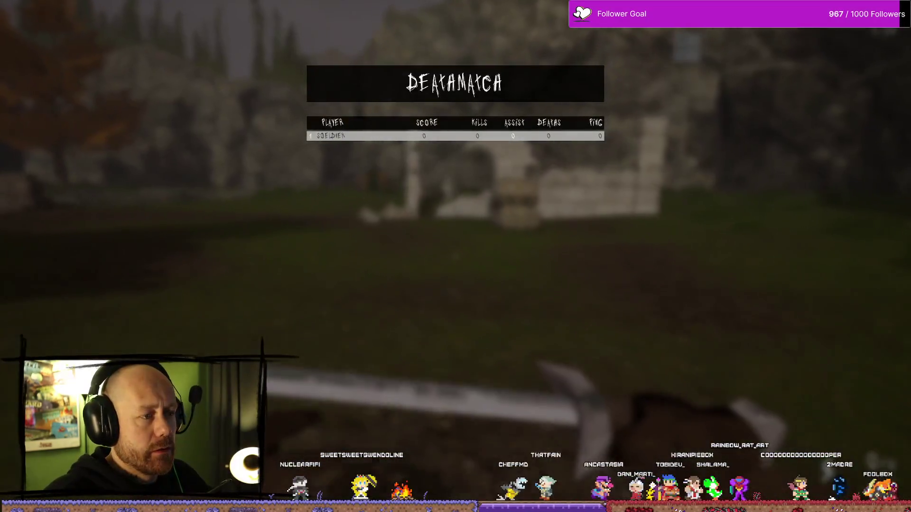
key("w")
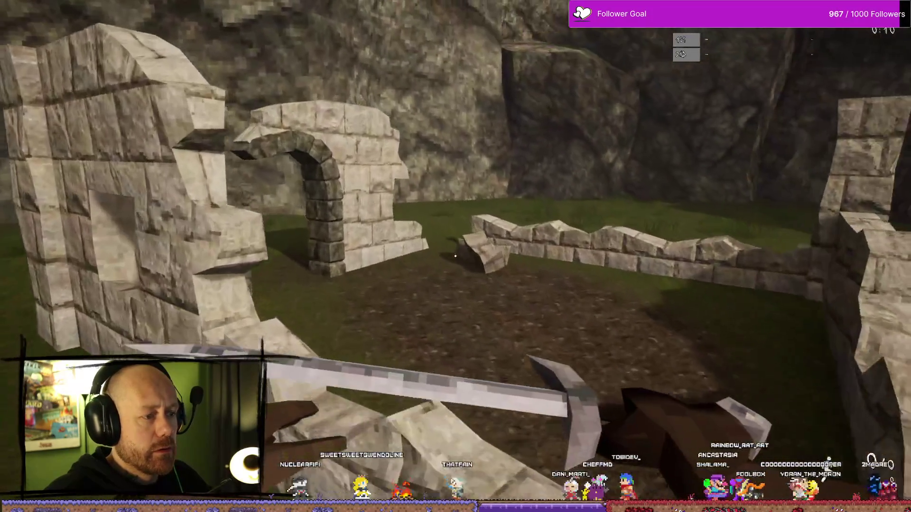
Move along the bridge toward the crates and swing the sword until killed
key("Tab")
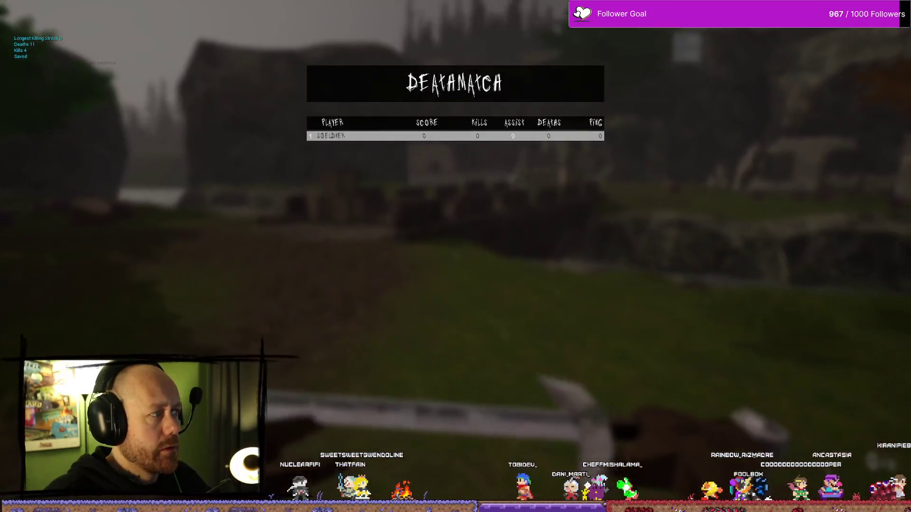
key("w")
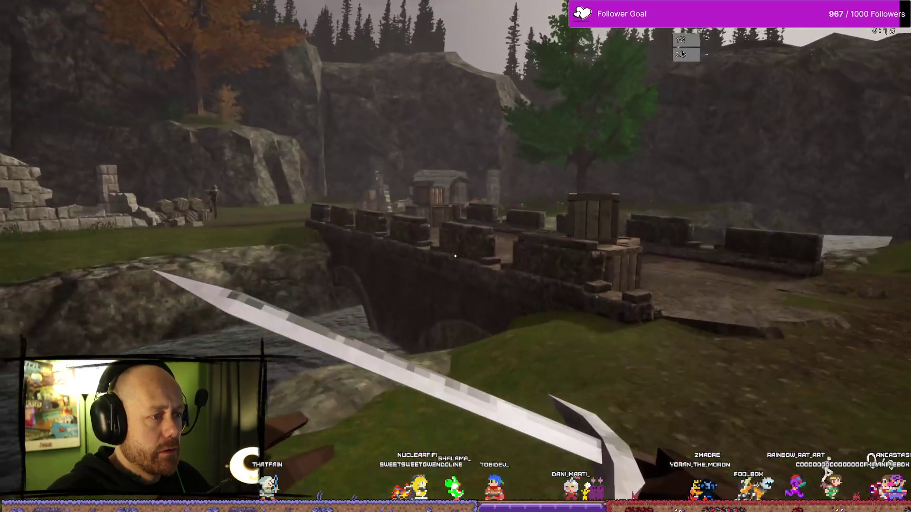
left_click(455, 257)
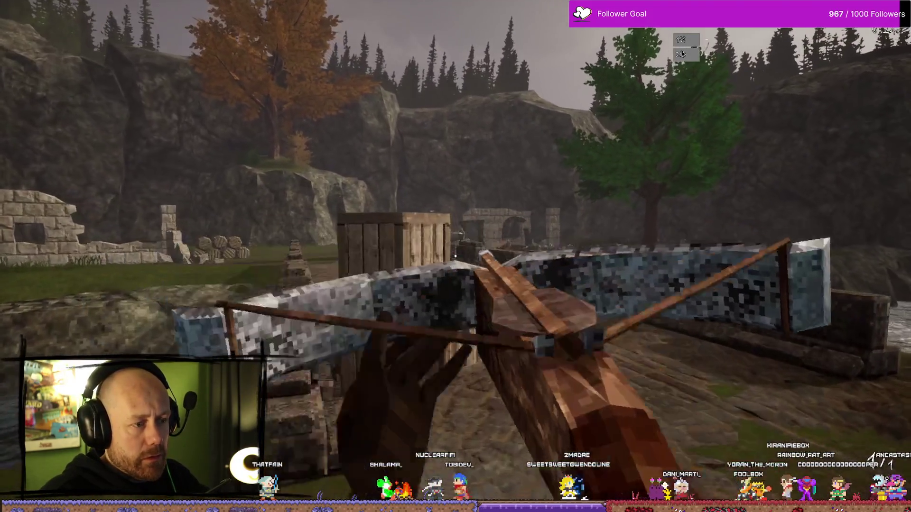
key("s")
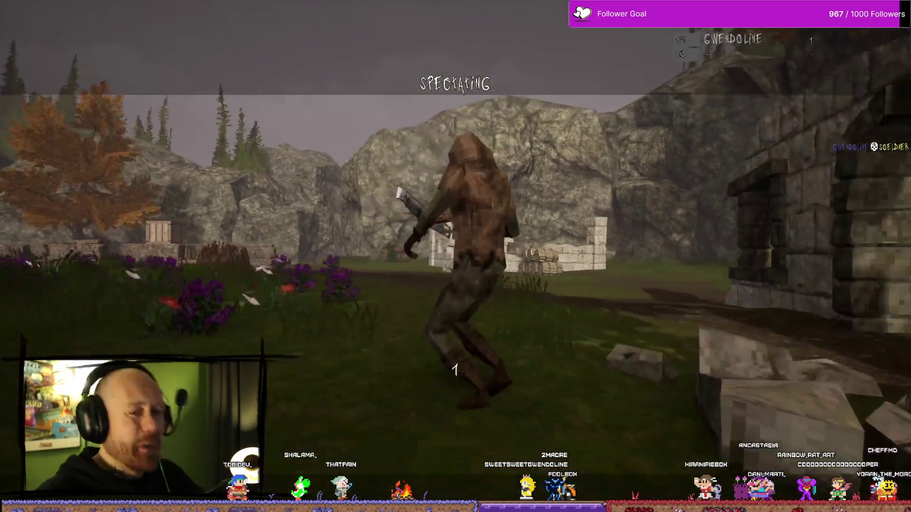
Respawn, head toward the wooden bridge and strike the enemy with three sword swings
left_click(455, 256)
key("w")
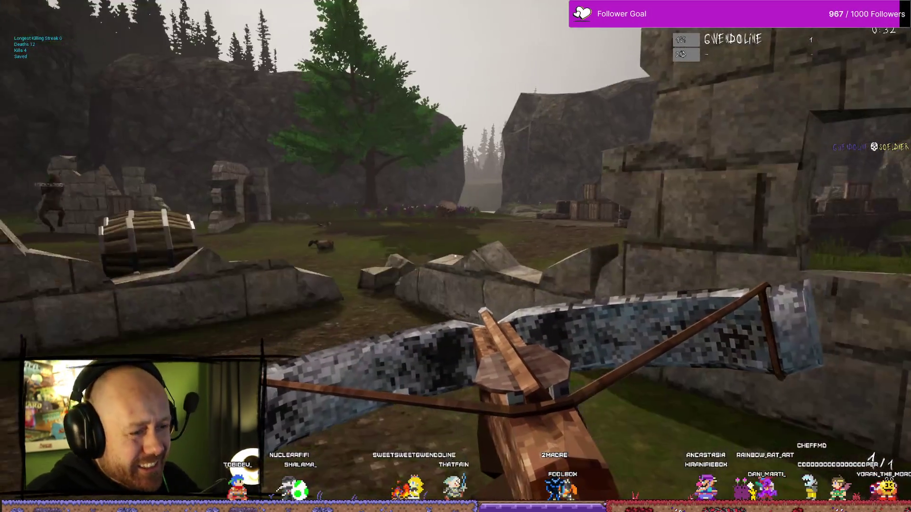
key("w")
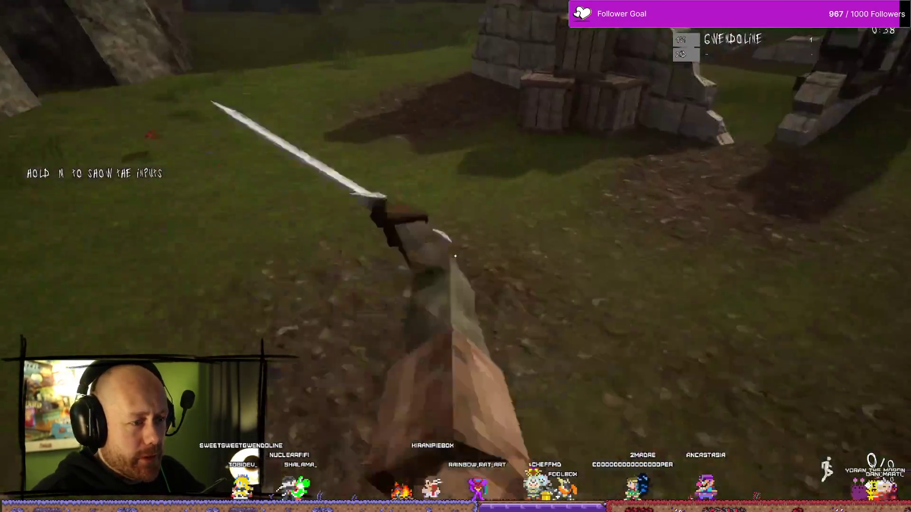
left_click(456, 256)
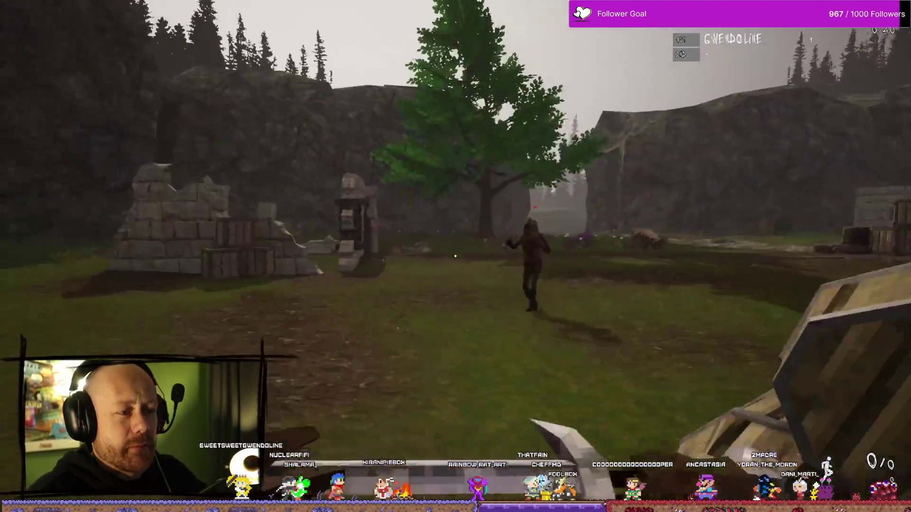
left_click(455, 256)
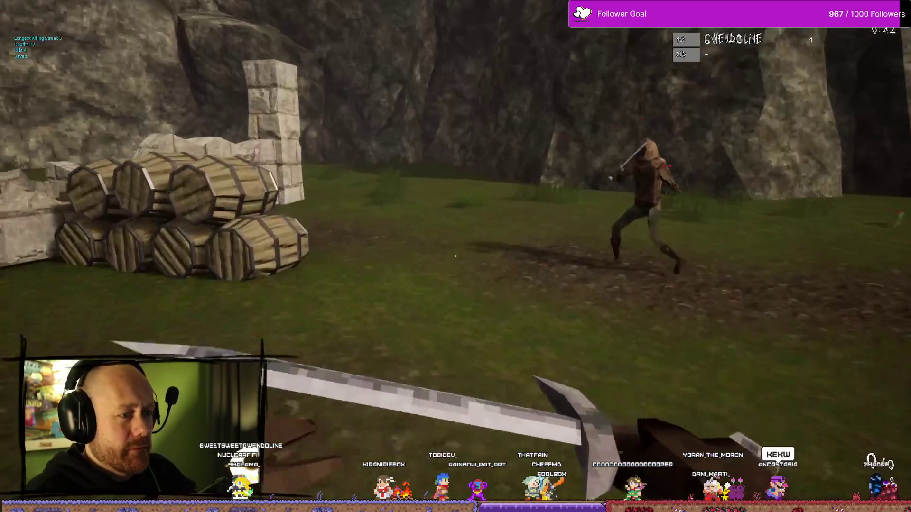
left_click(455, 256)
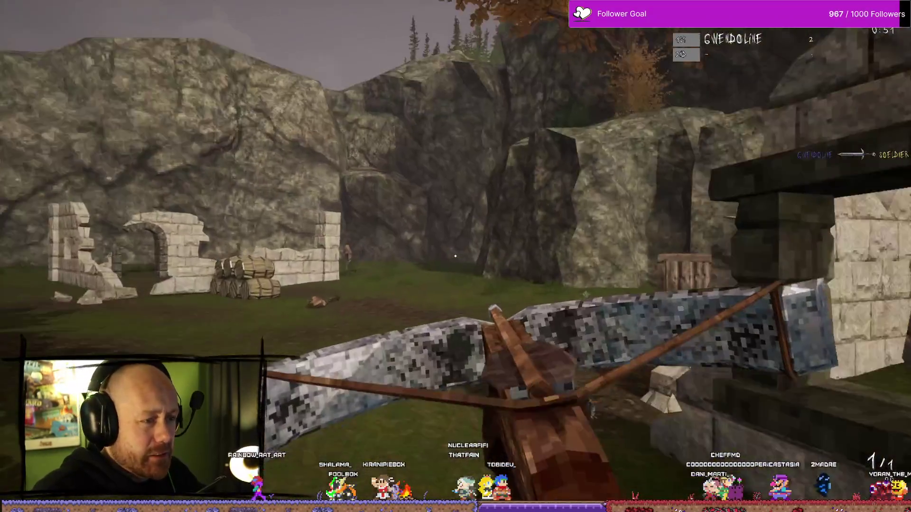
Aim the crossbow and shoot the enemy on the wall for a 100-point kill
right_click(455, 257)
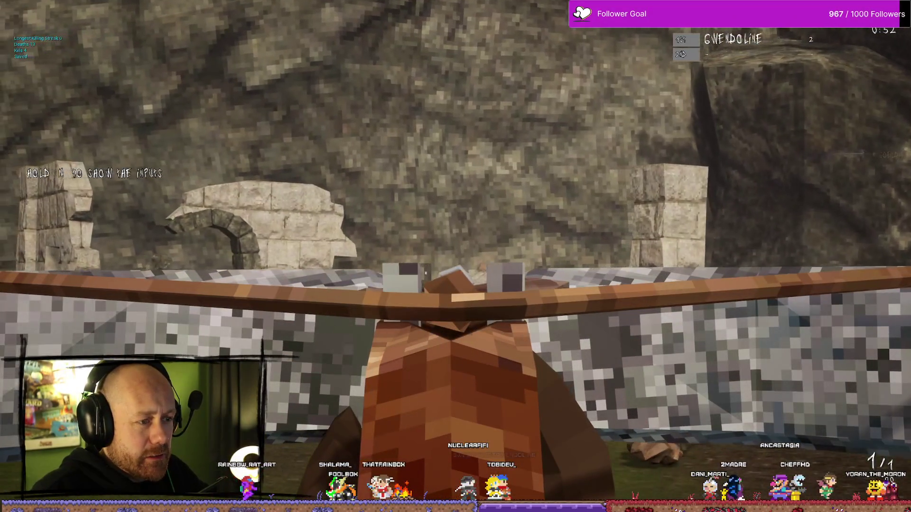
left_click(455, 256)
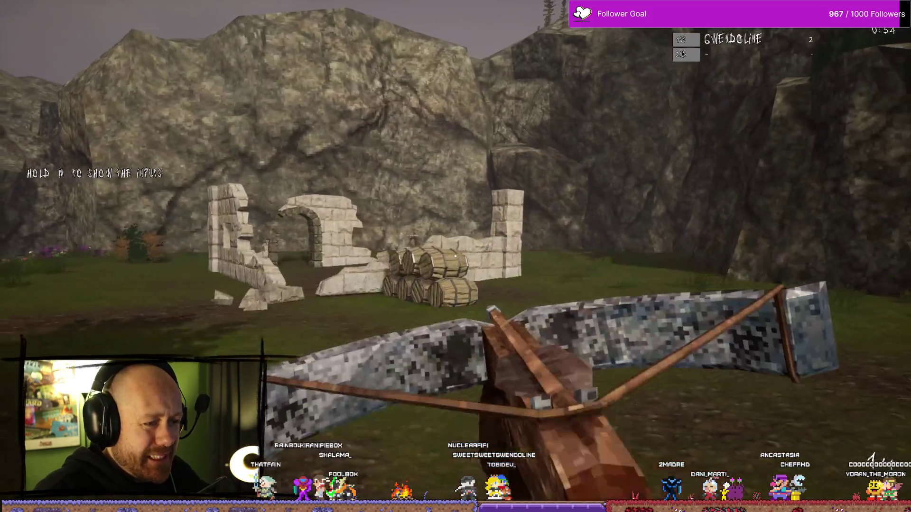
key("w")
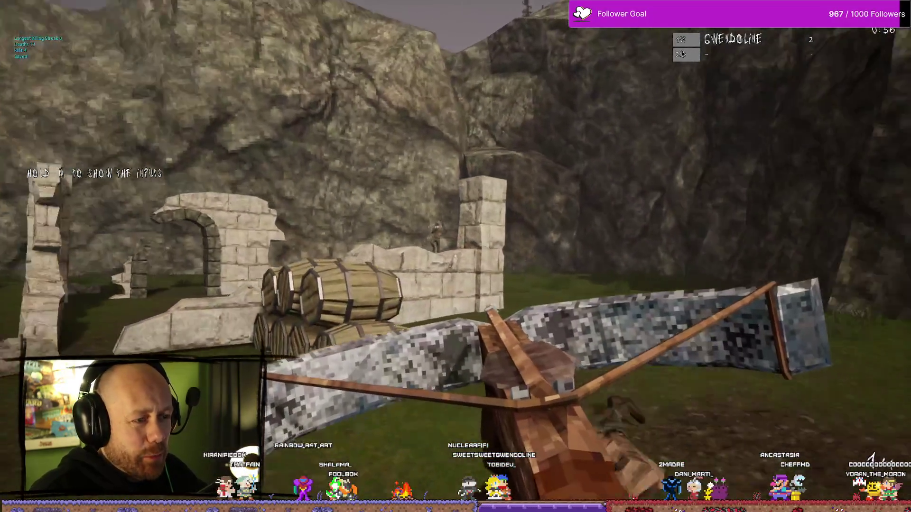
left_click(455, 256)
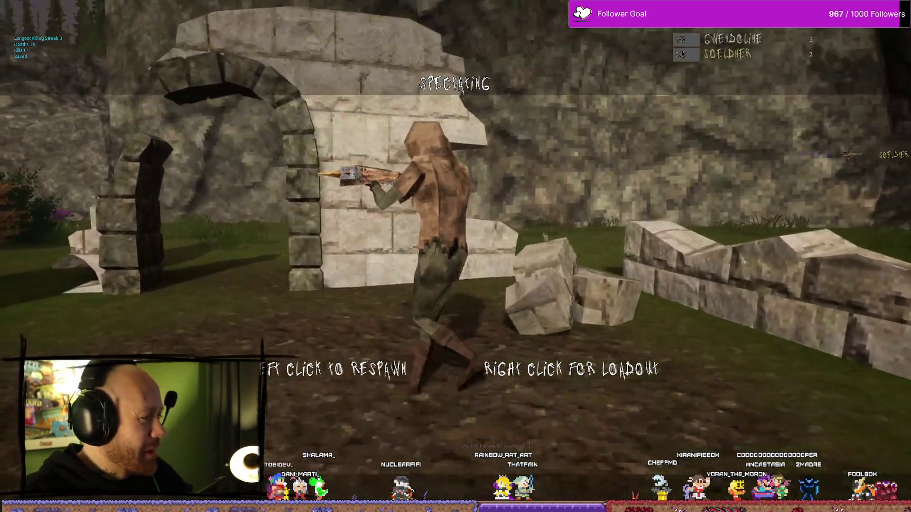
Respawn repeatedly and push out through the stone archway to the stone window
left_click(456, 256)
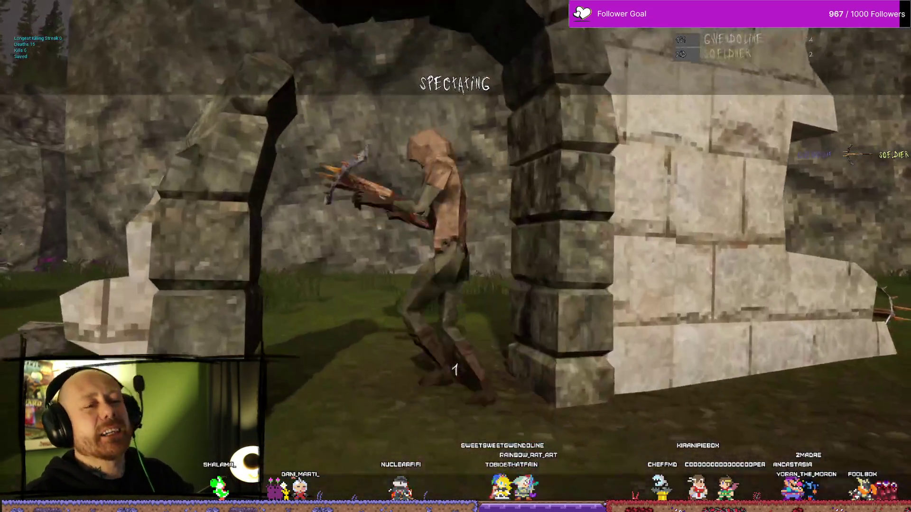
left_click(456, 257)
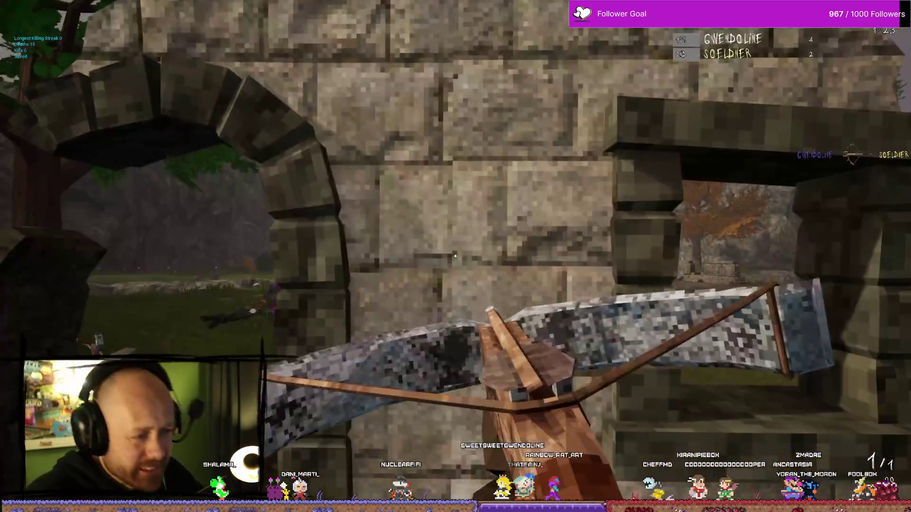
key("w")
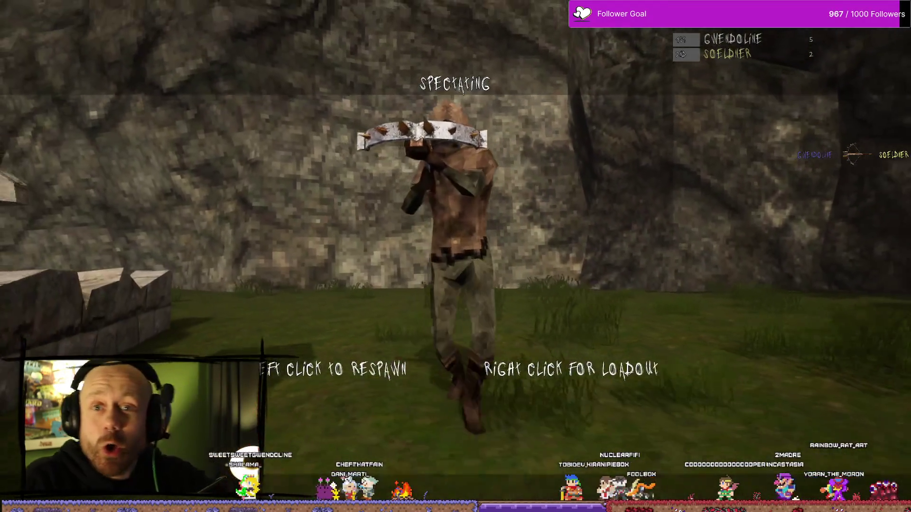
left_click(456, 257)
key("w")
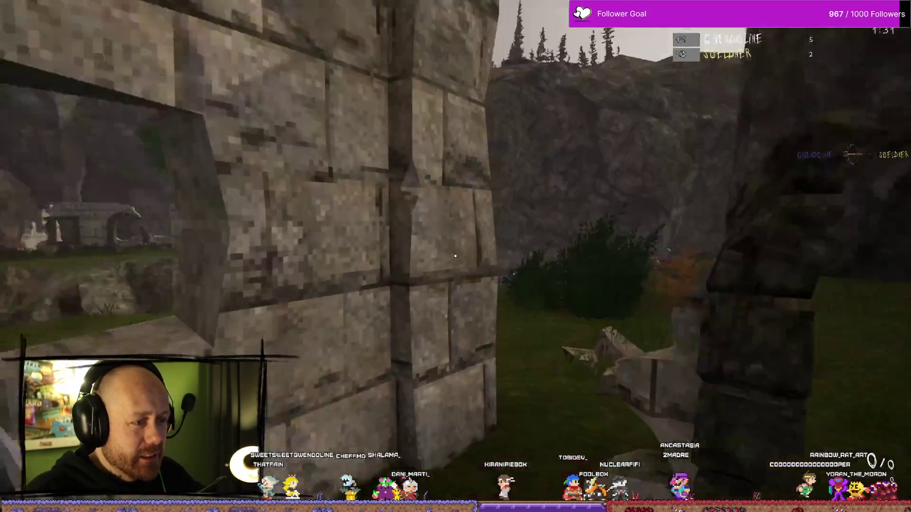
Fire and reload the crossbow at the distant ruins, then return to the sword
key("2")
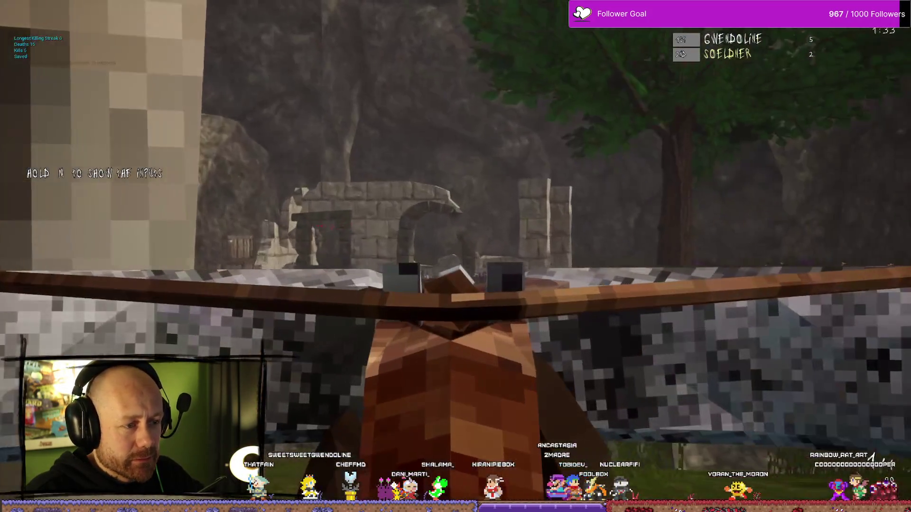
left_click(456, 256)
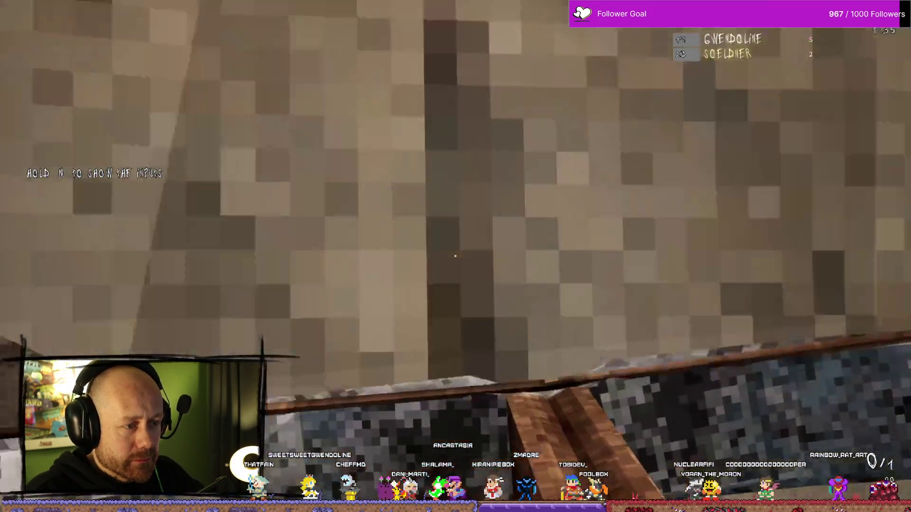
key("r")
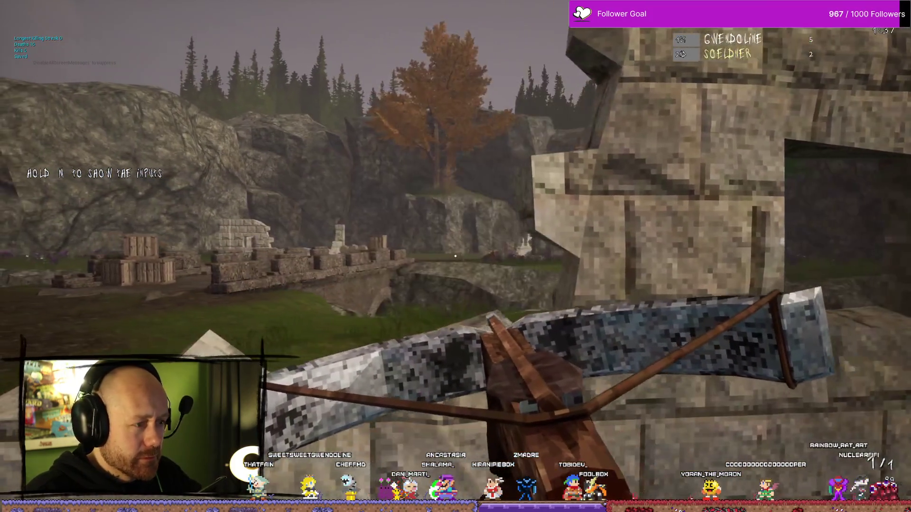
key("w")
key("w")
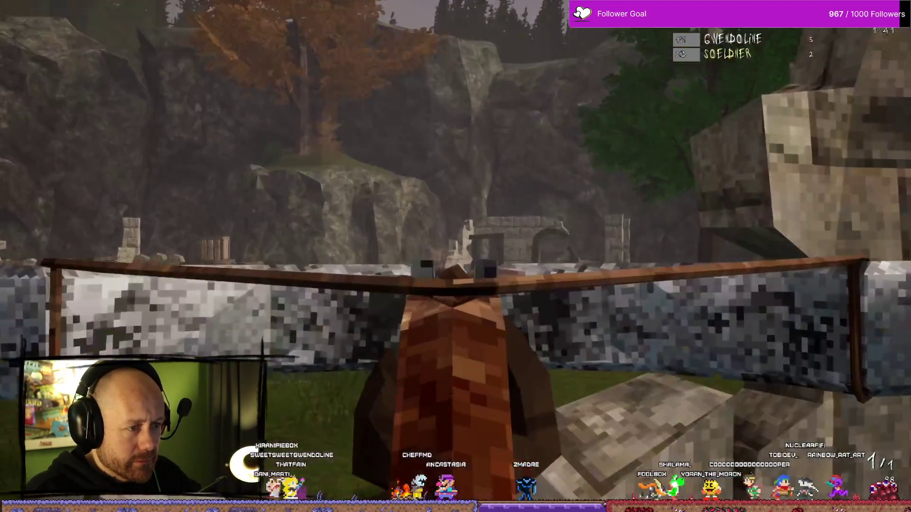
left_click(455, 256)
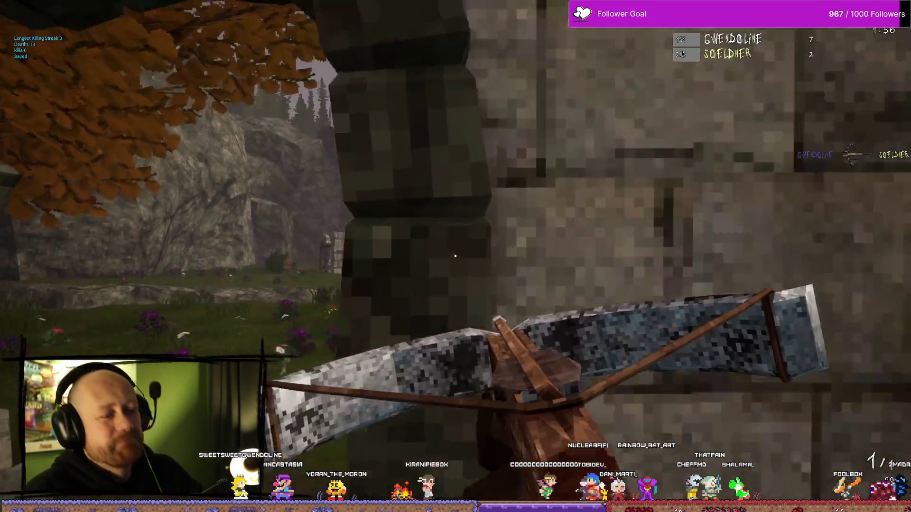
key("1")
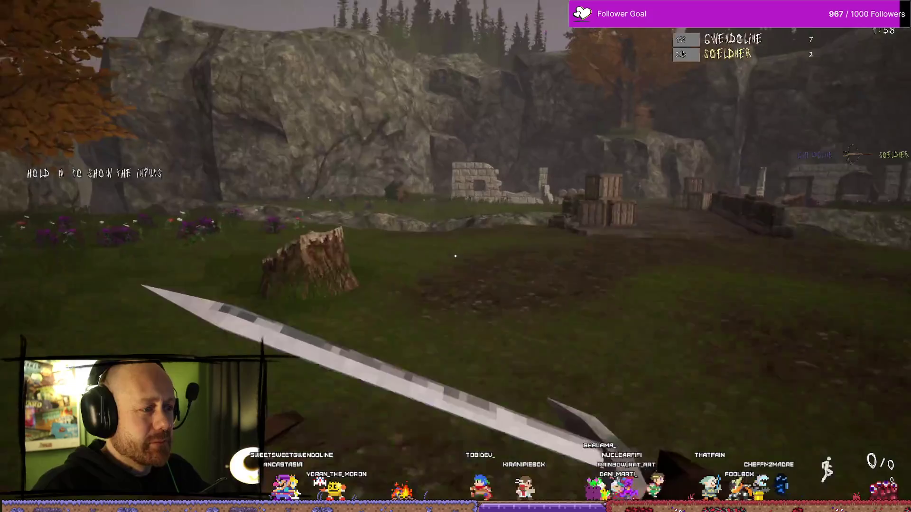
key("w")
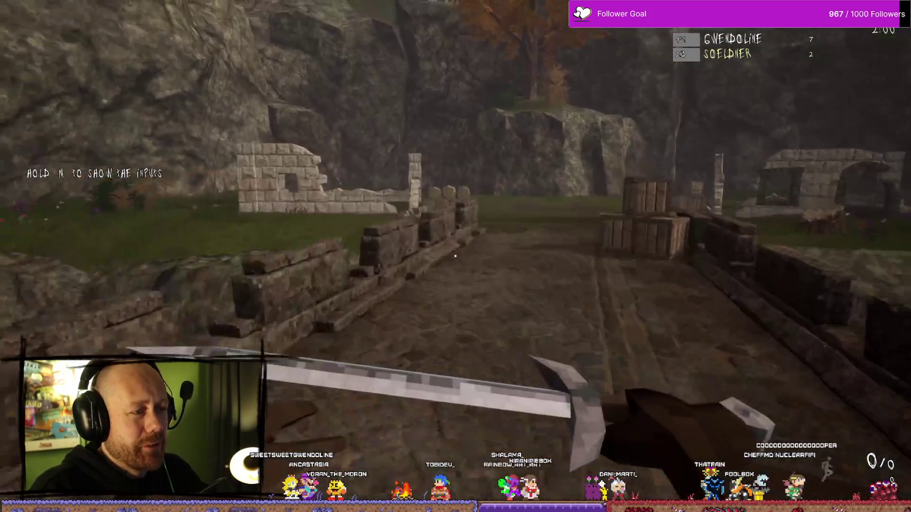
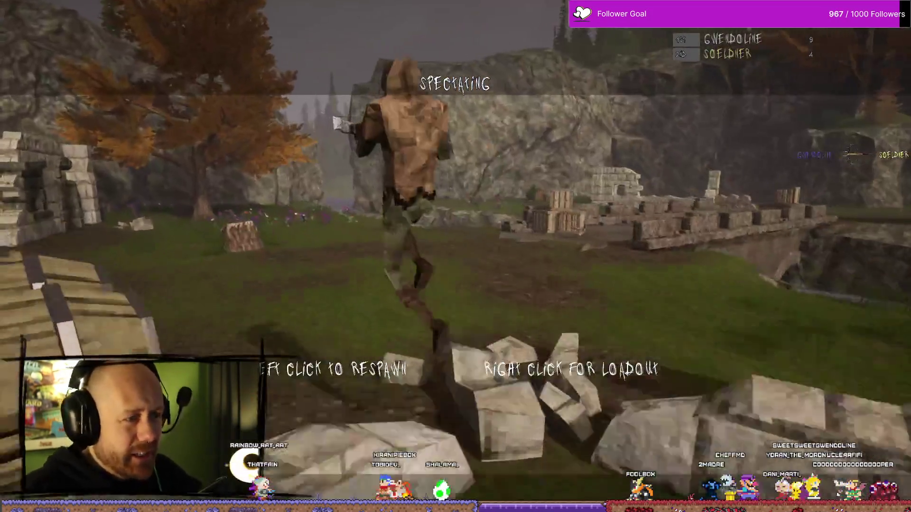
Respawn and advance toward the crates and stone ruins, rounding the wall
left_click(456, 256)
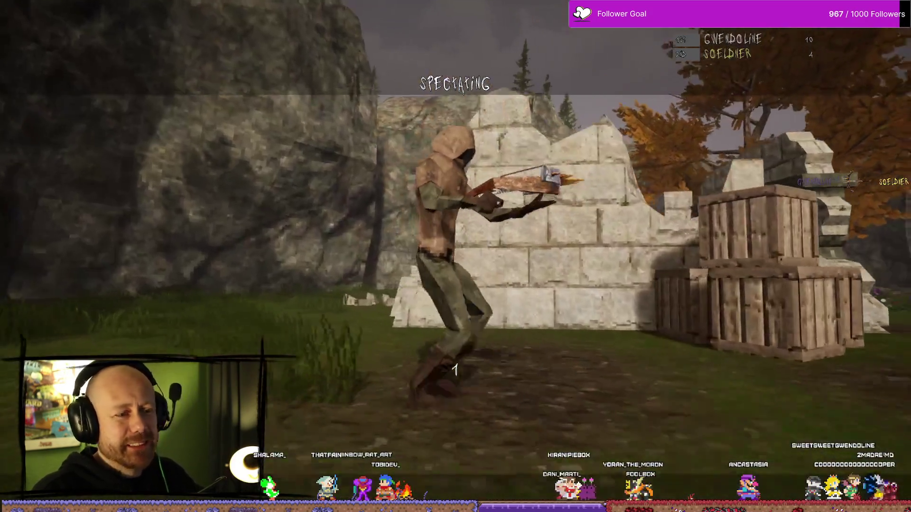
left_click(455, 256)
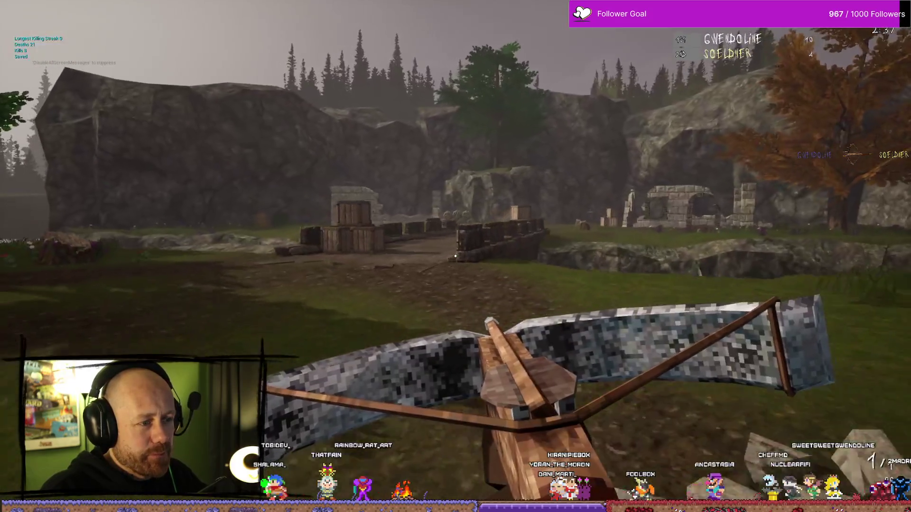
key("w")
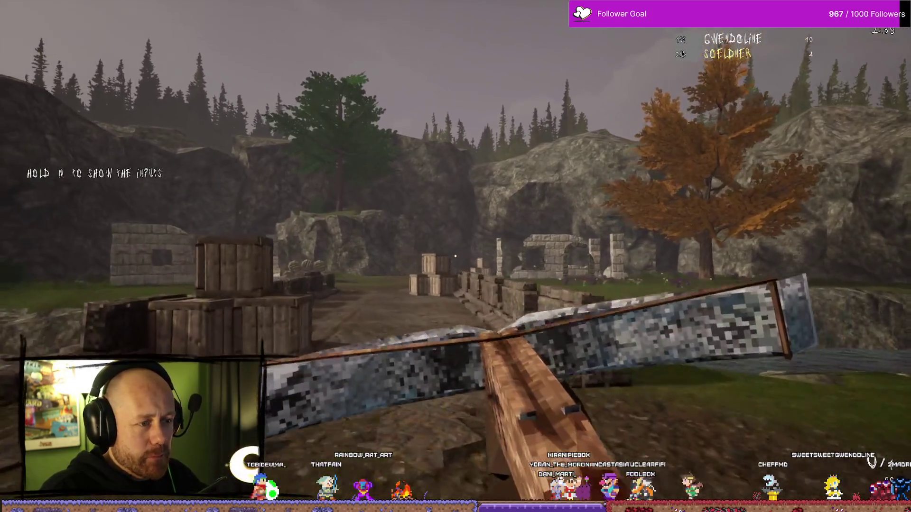
key("w")
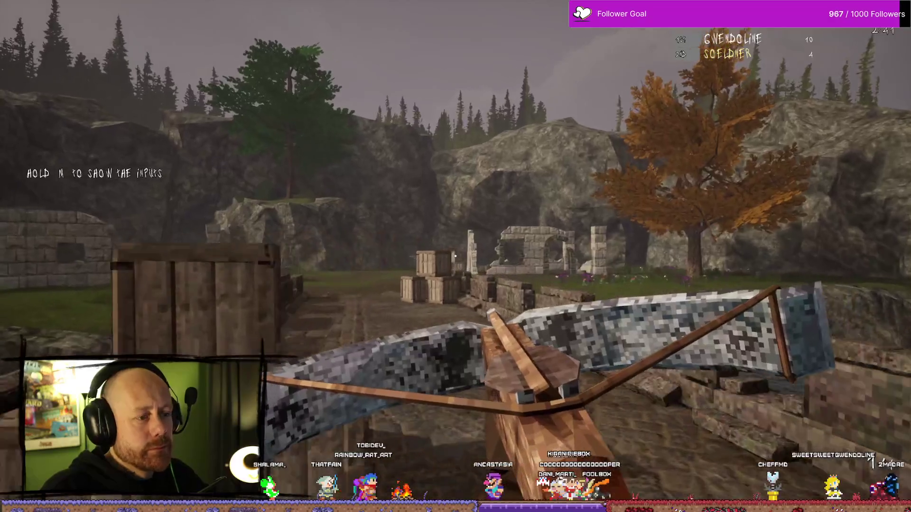
key("w")
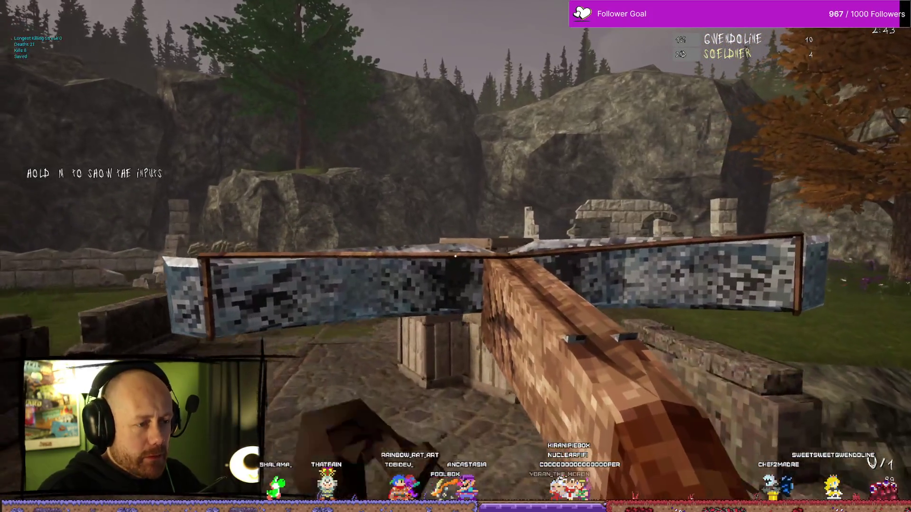
key("w")
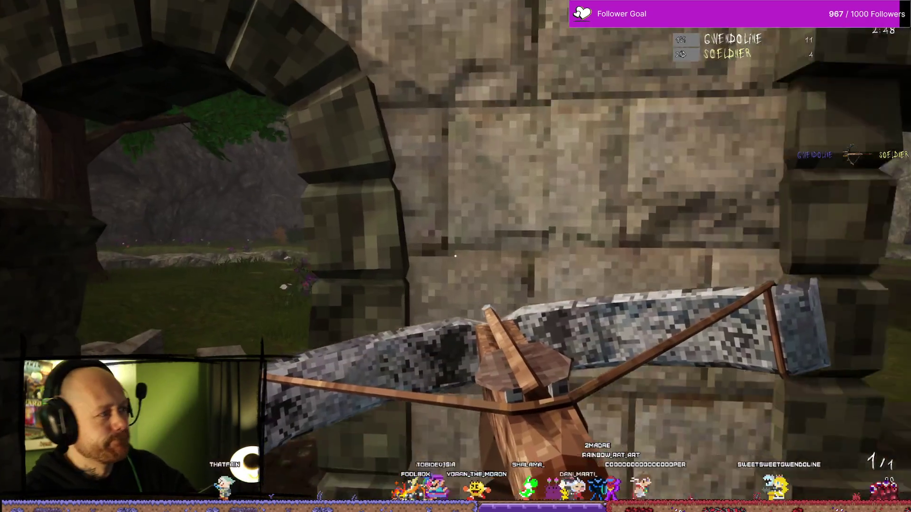
Respawn with the crossbow, headshot the opponent, then ready the melee weapon and swing
key("1")
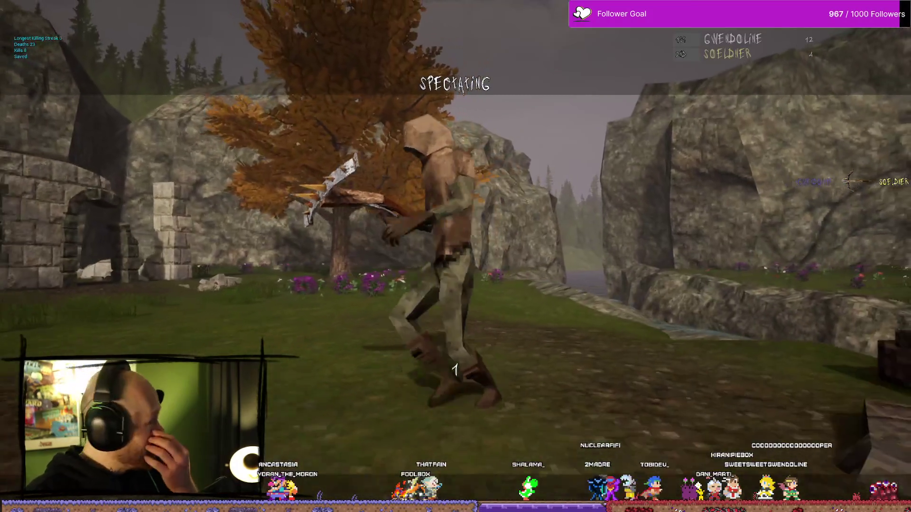
left_click(456, 256)
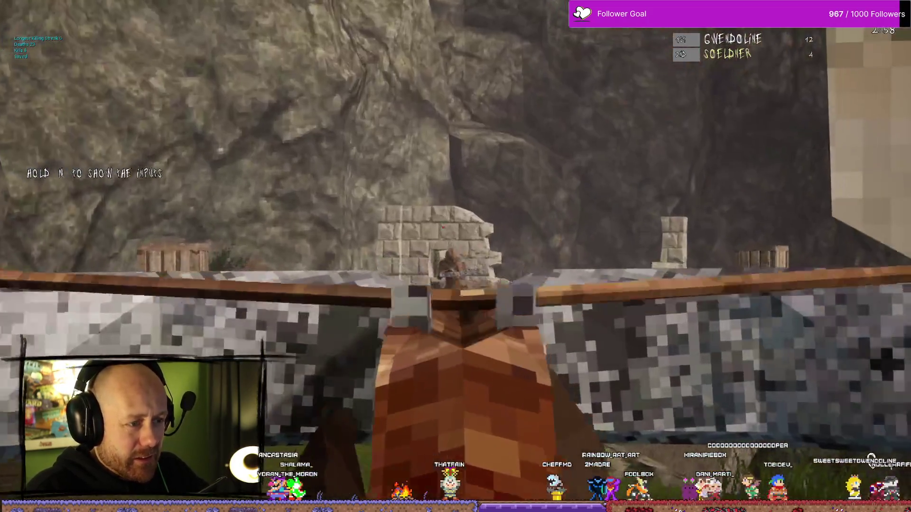
left_click(456, 256)
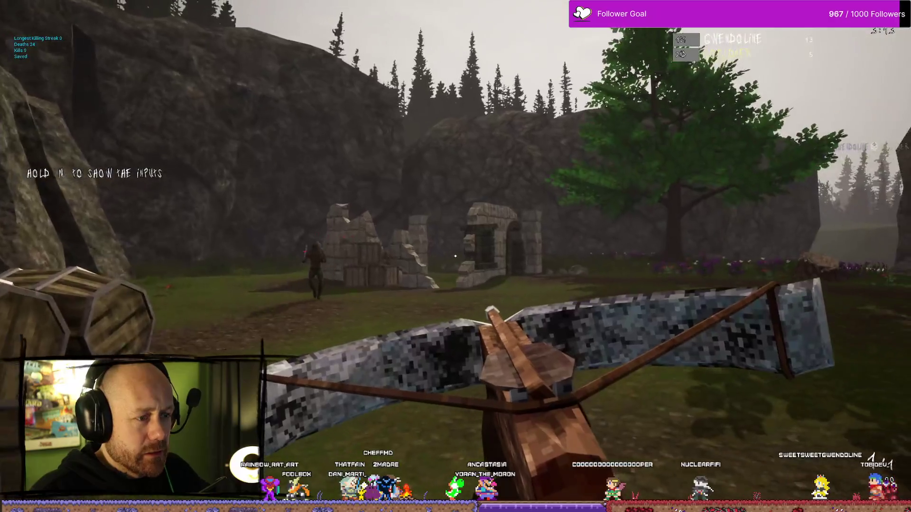
key("2")
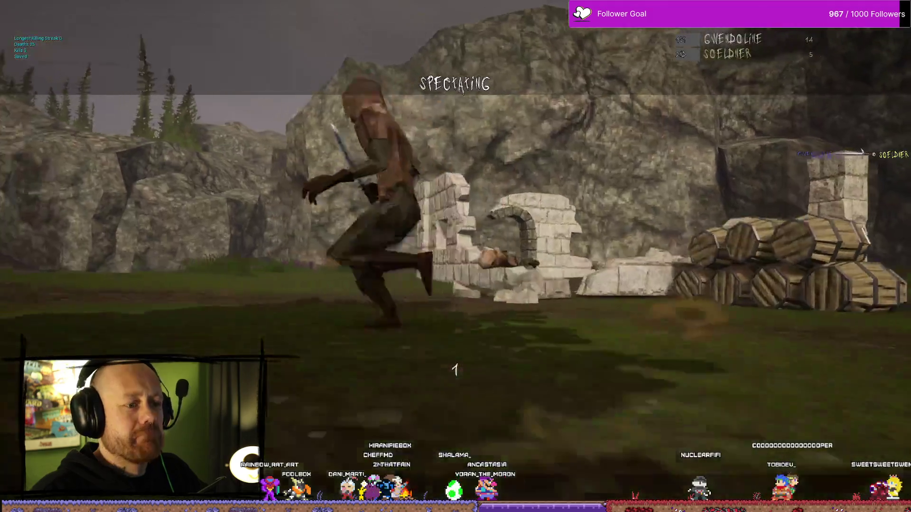
key("2")
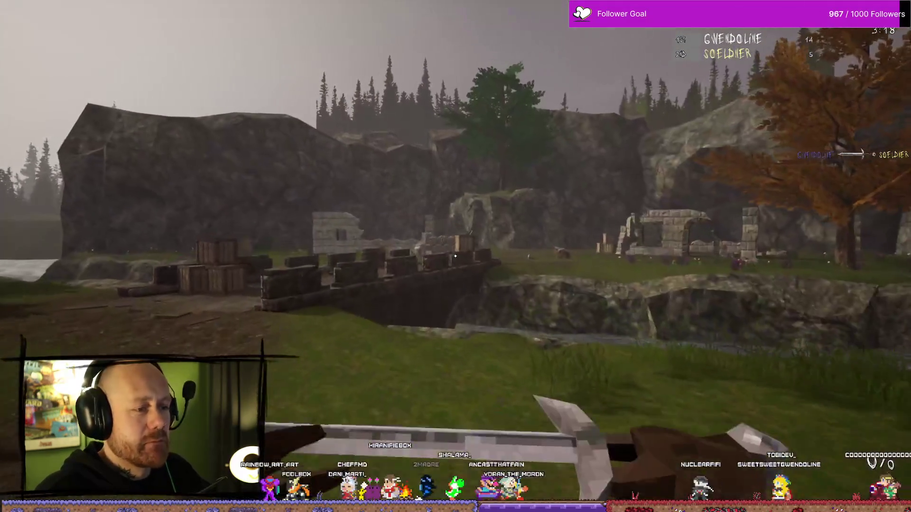
left_click(455, 256)
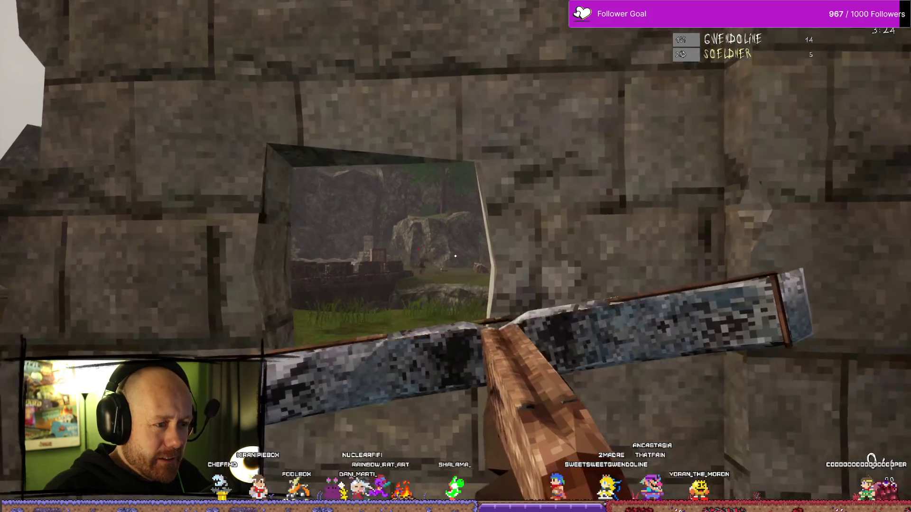
Walk past the arched ruin and crate to the open valley and fire a bolt across it
key("w")
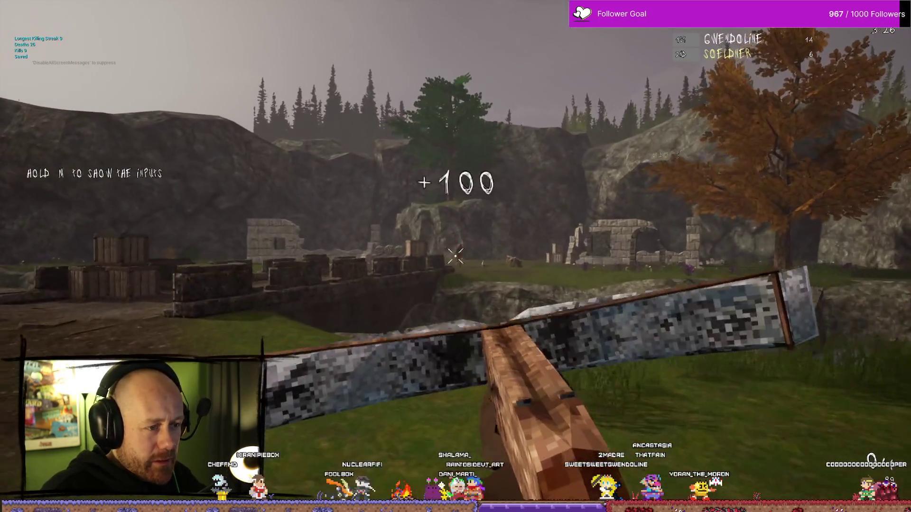
key("w")
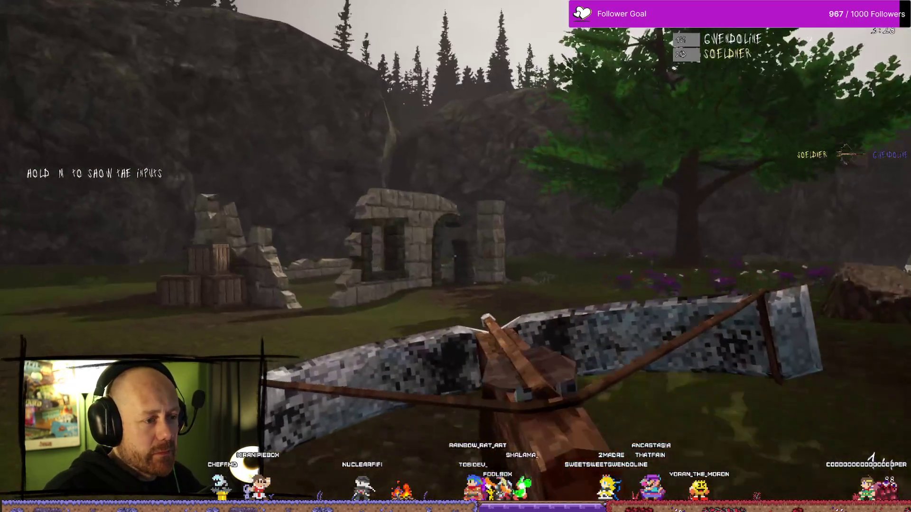
key("w")
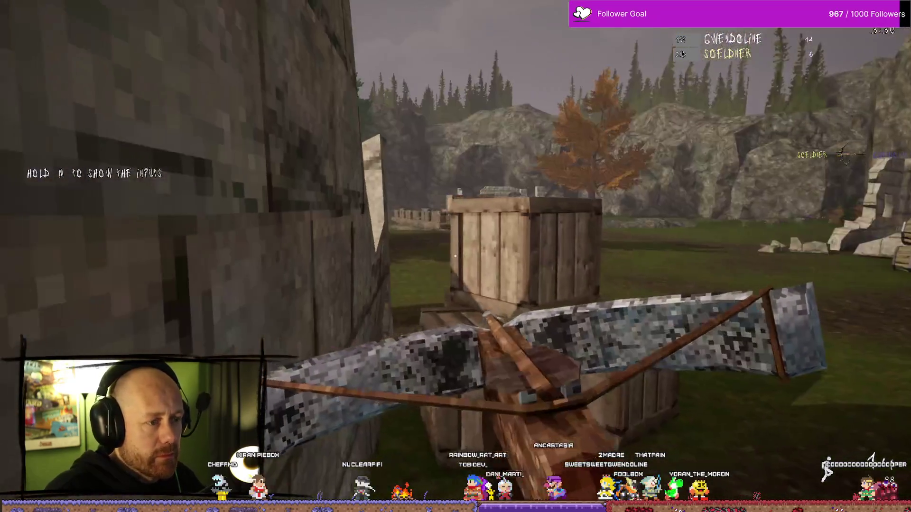
key("w")
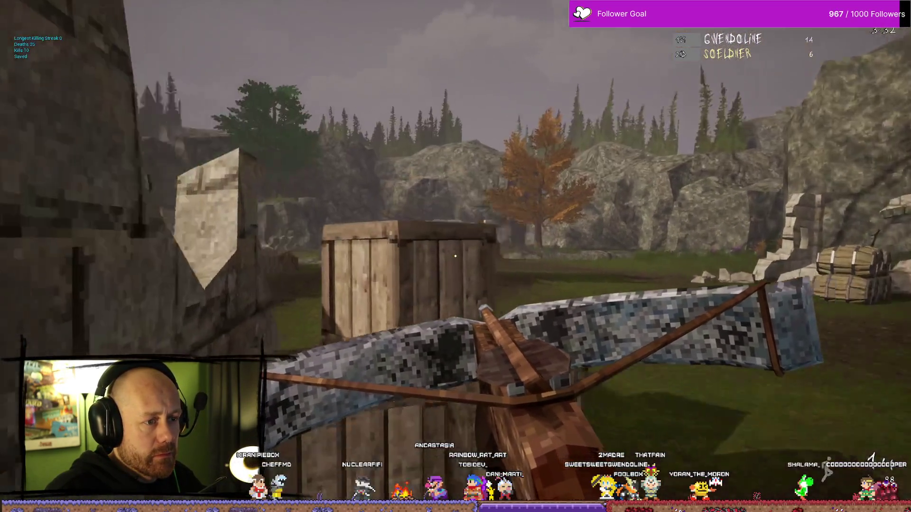
key("w")
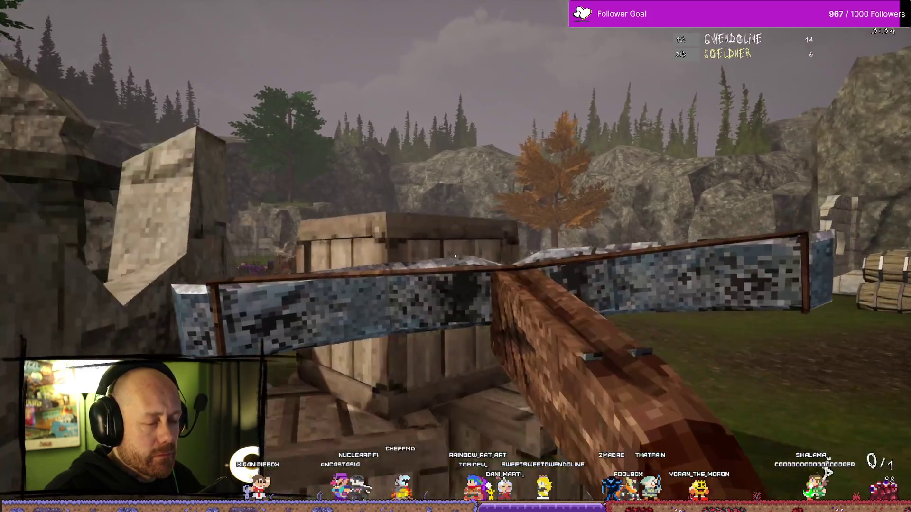
left_click(456, 256)
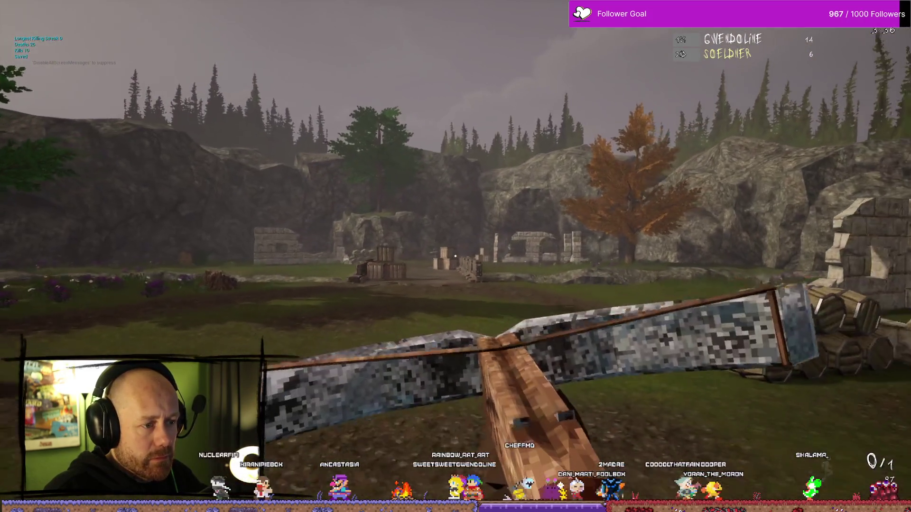
Fight the approaching enemy with spear thrusts and sword slashes, then kill them with the crossbow
key("2")
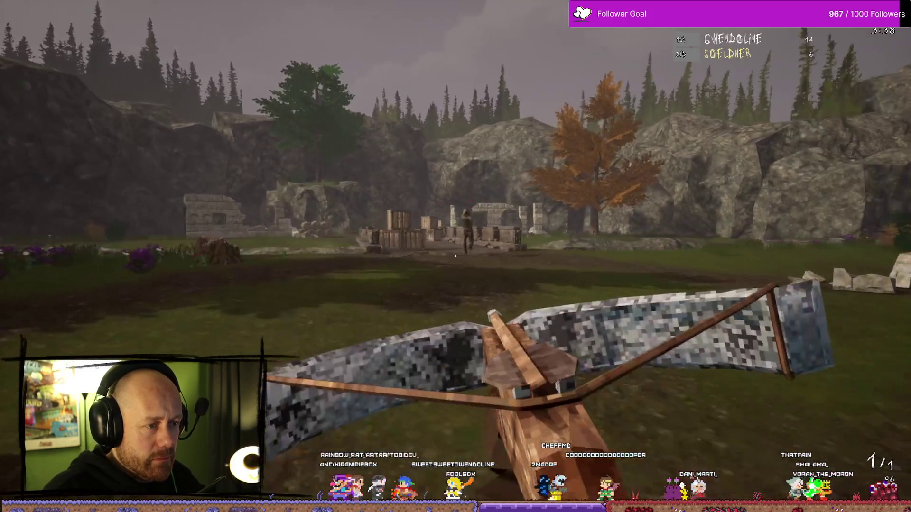
left_click(456, 256)
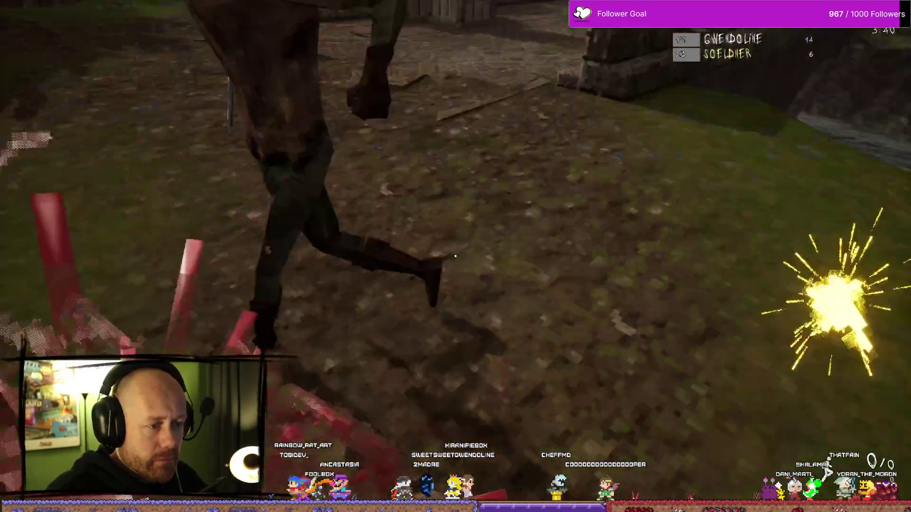
key("1")
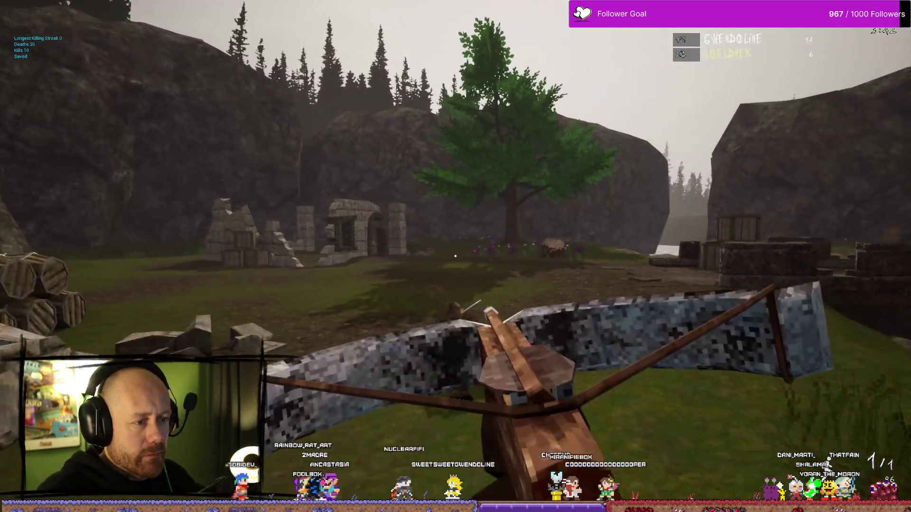
key("2")
left_click(455, 256)
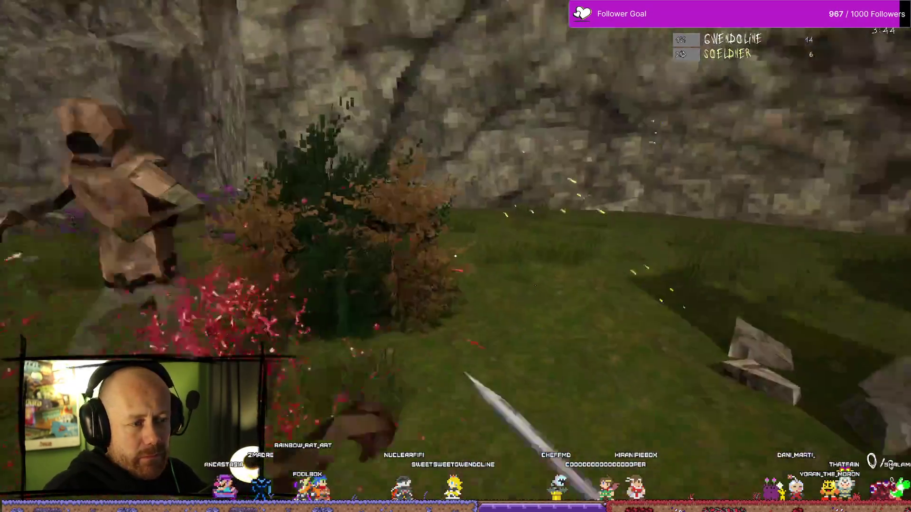
left_click(455, 256)
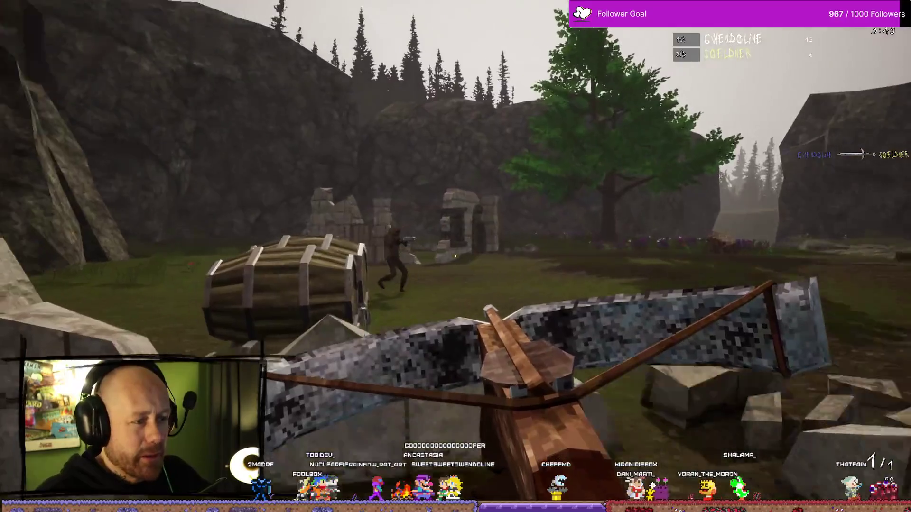
left_click(455, 257)
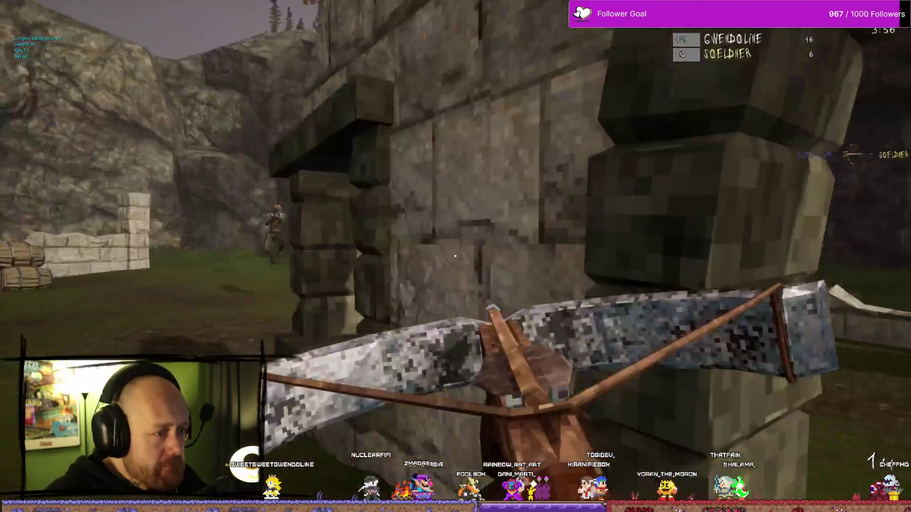
left_click(456, 256)
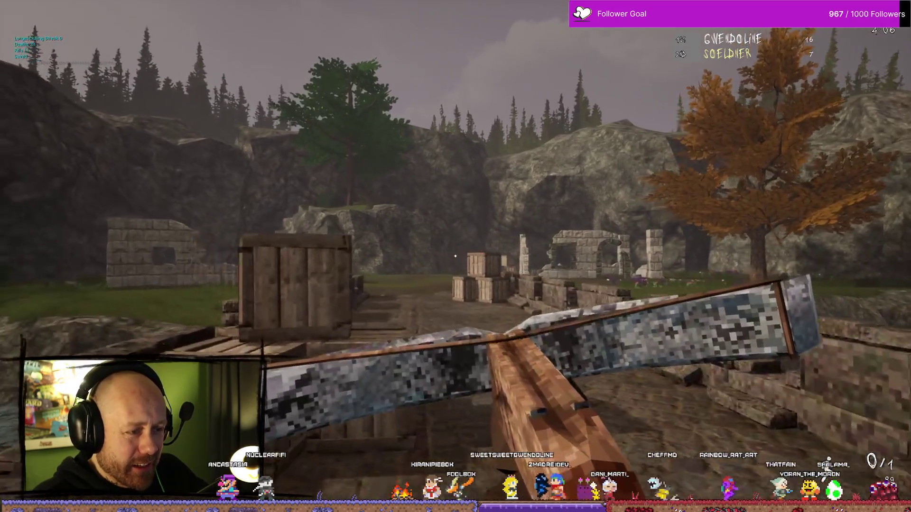
Attack the hooded enemy with the sword and advance from the meadow toward the ruined wall
key("1")
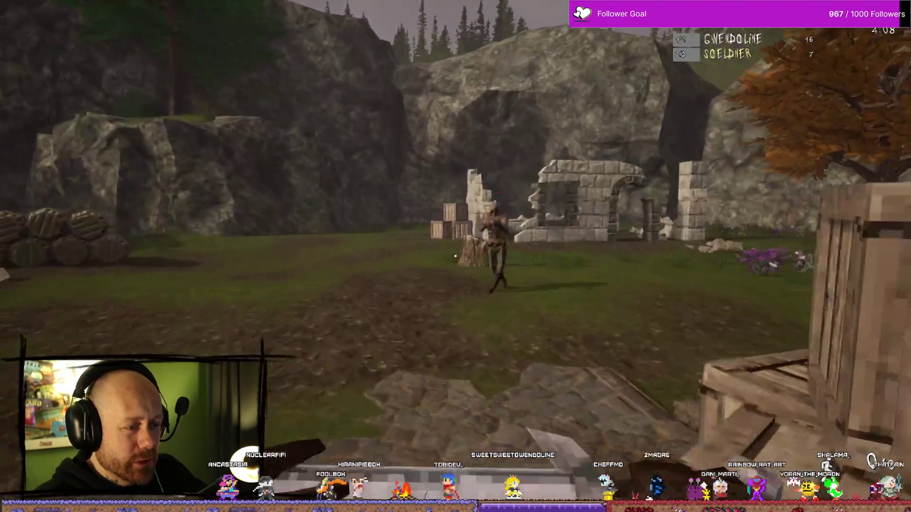
left_click(455, 256)
left_click(455, 256)
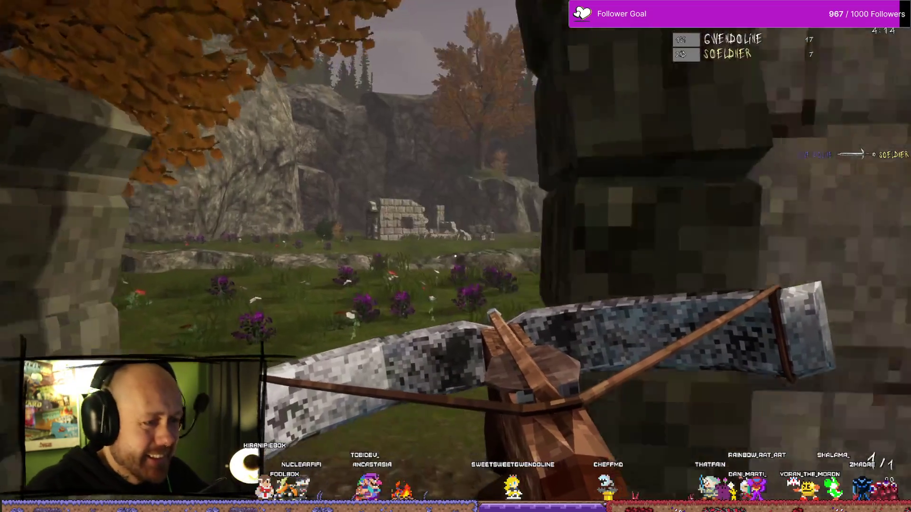
key("w")
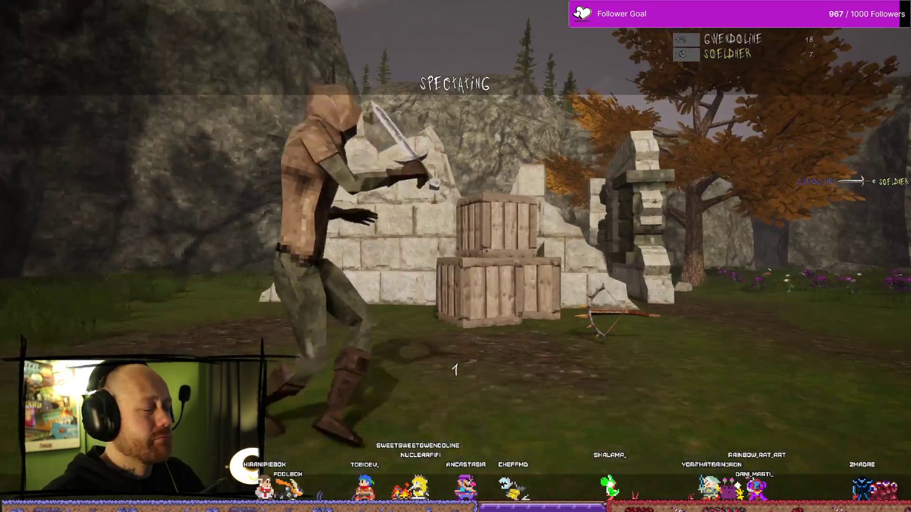
Respawn with the loaded crossbow and move past the barrels through the broken wall toward the ruins
left_click(455, 256)
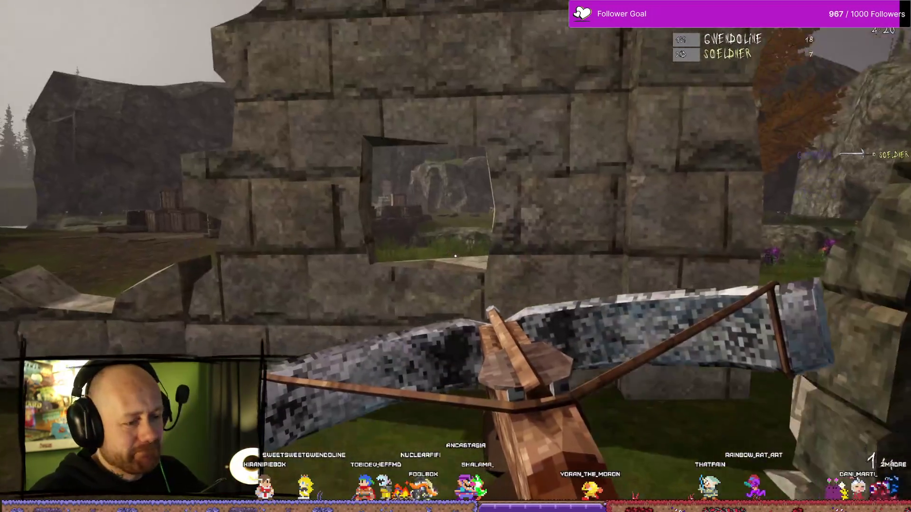
key("1")
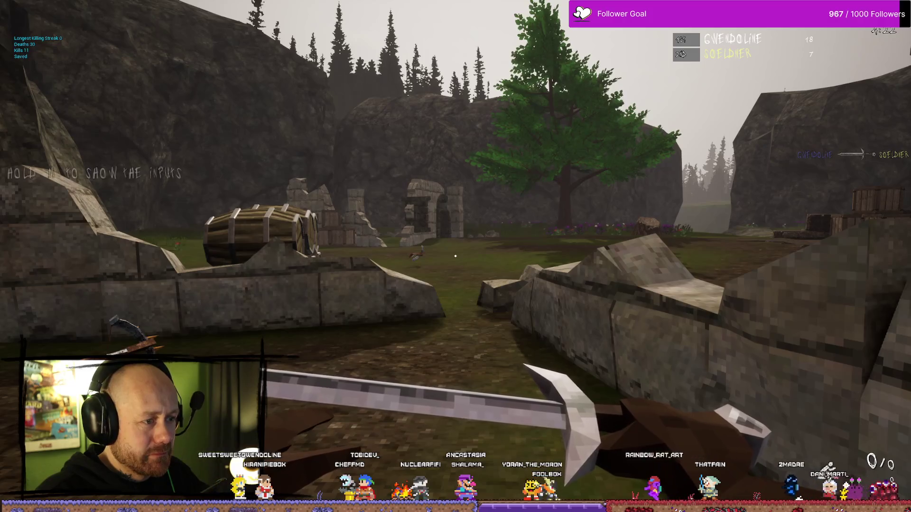
key("2")
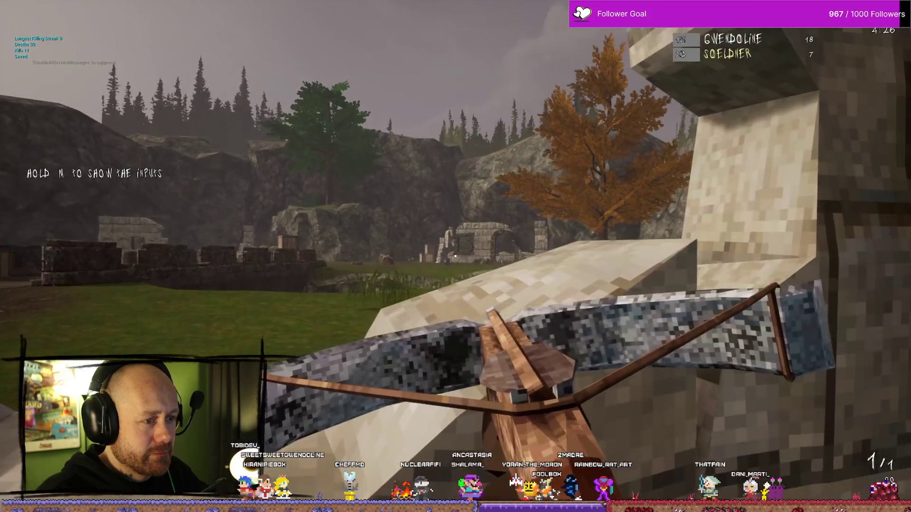
key("w")
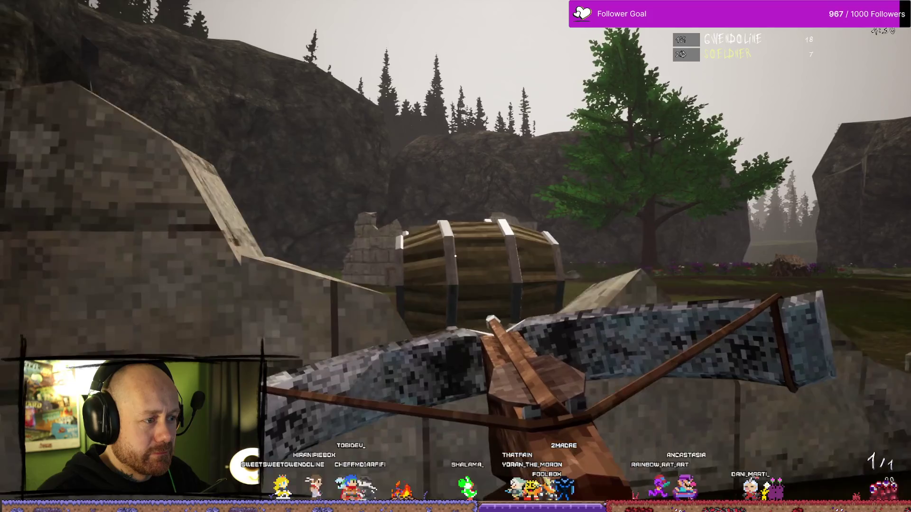
key("w")
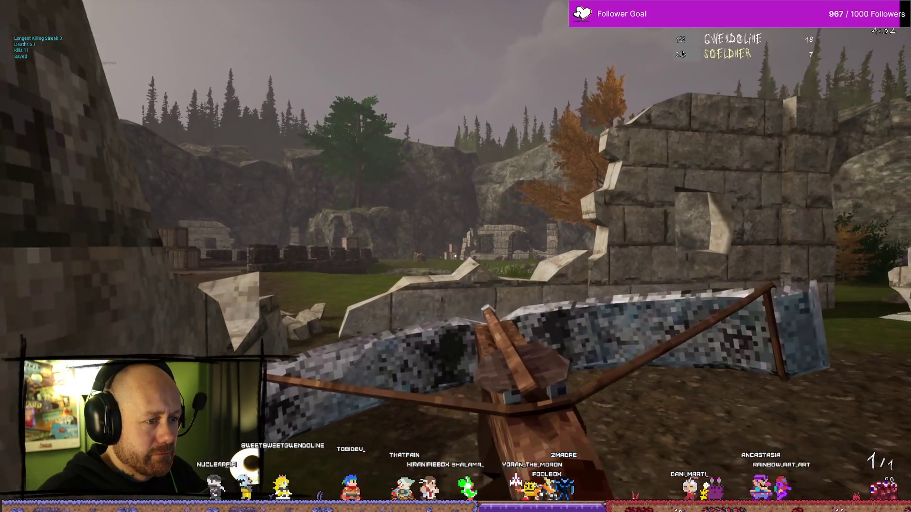
key("w")
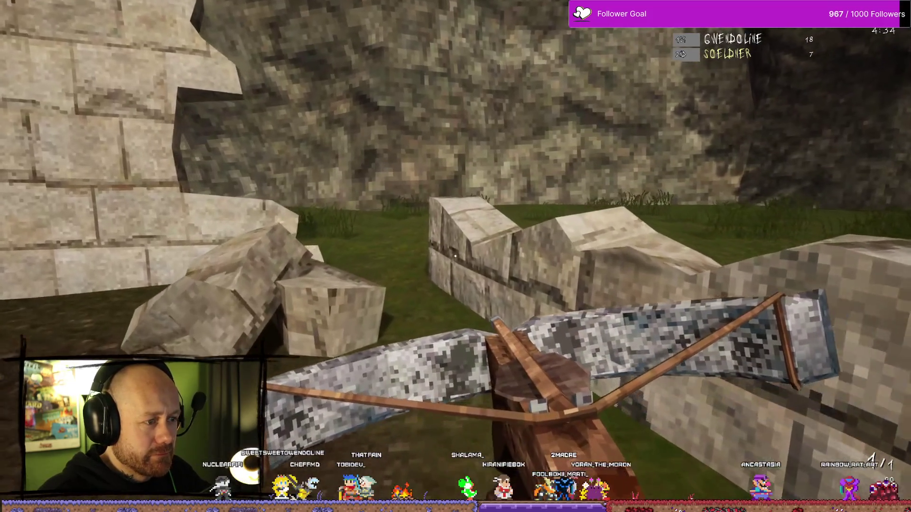
key("w")
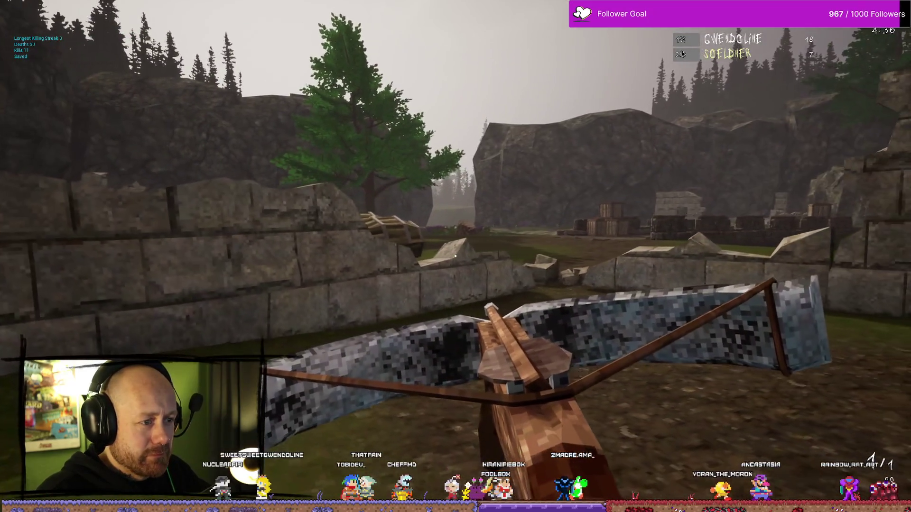
key("w")
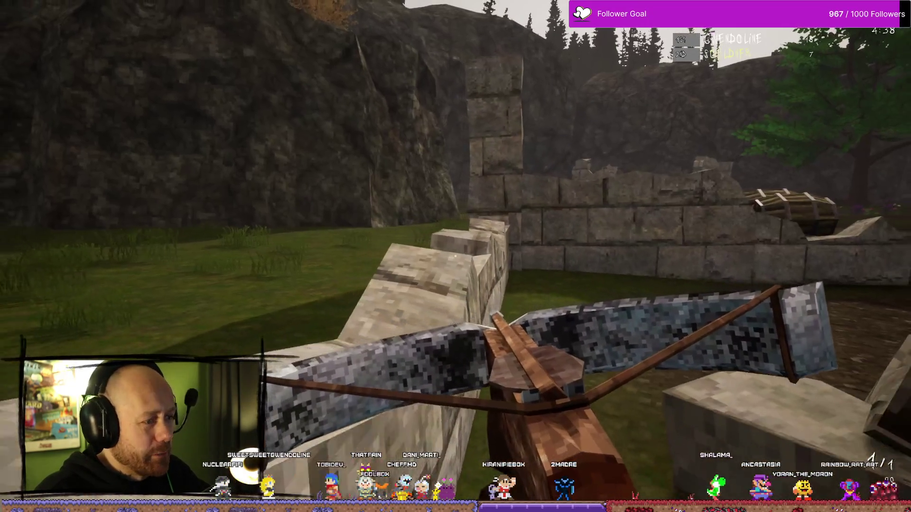
Aim the crossbow and sidestep left through the ruins past the pillar and tower to the grass
right_click(456, 256)
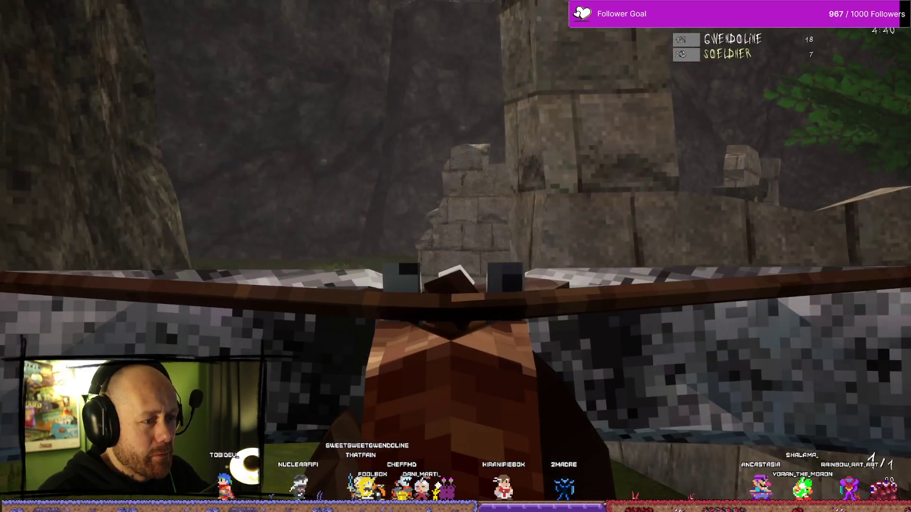
key("w")
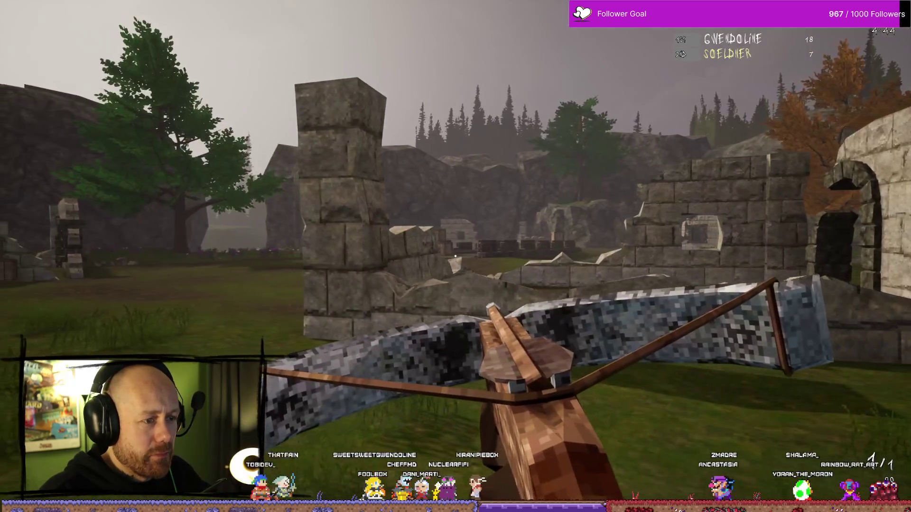
key("a")
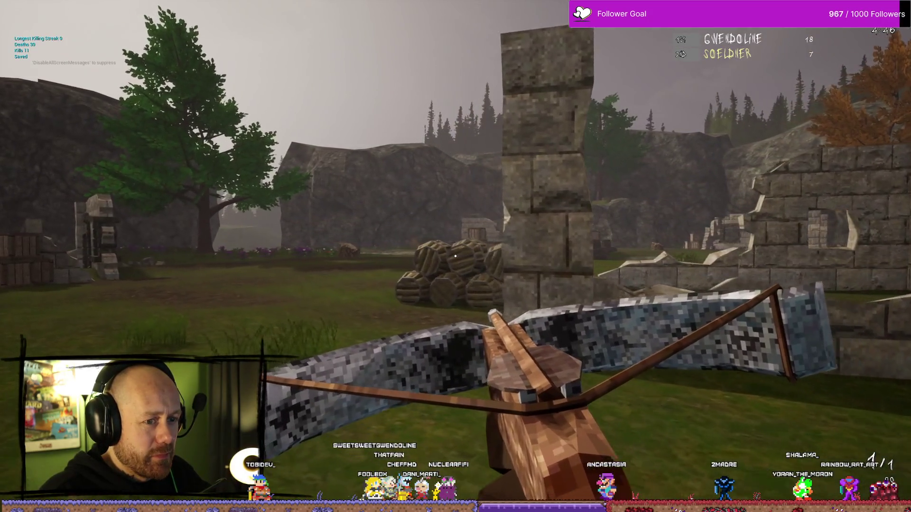
mouse_move(456, 257)
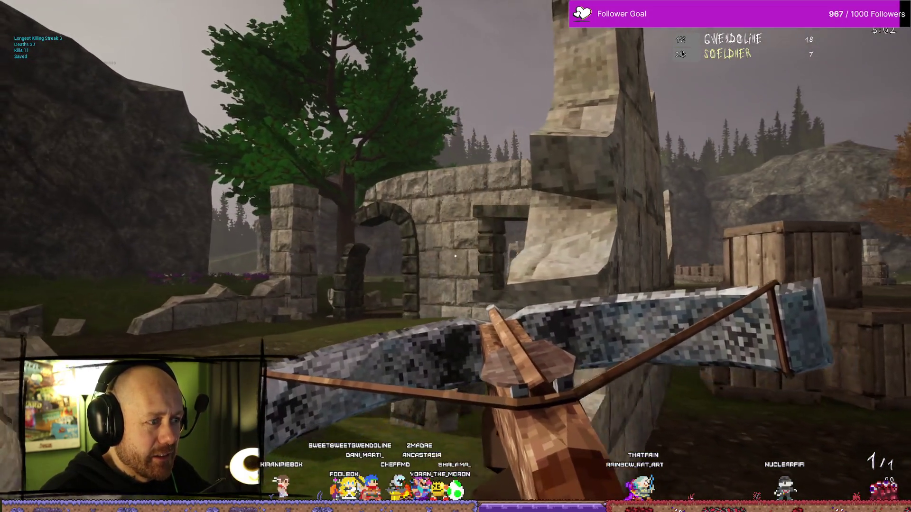
key("a")
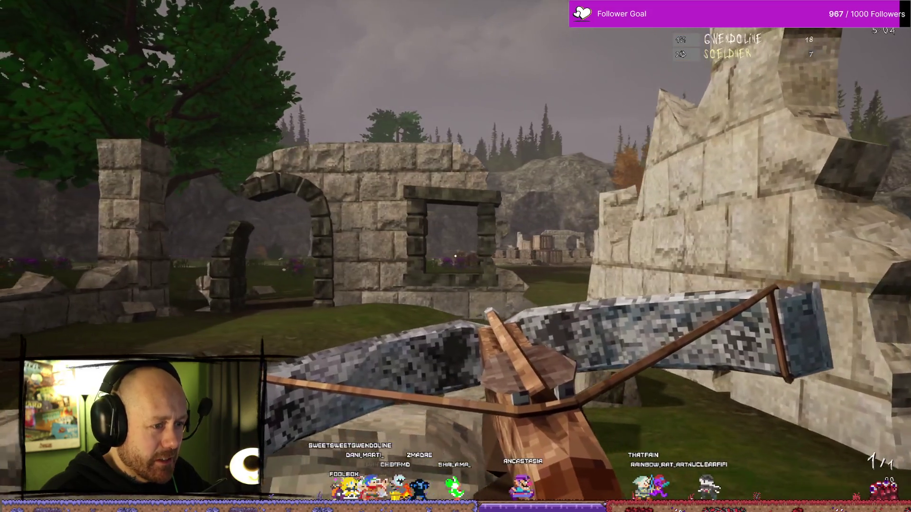
key("a")
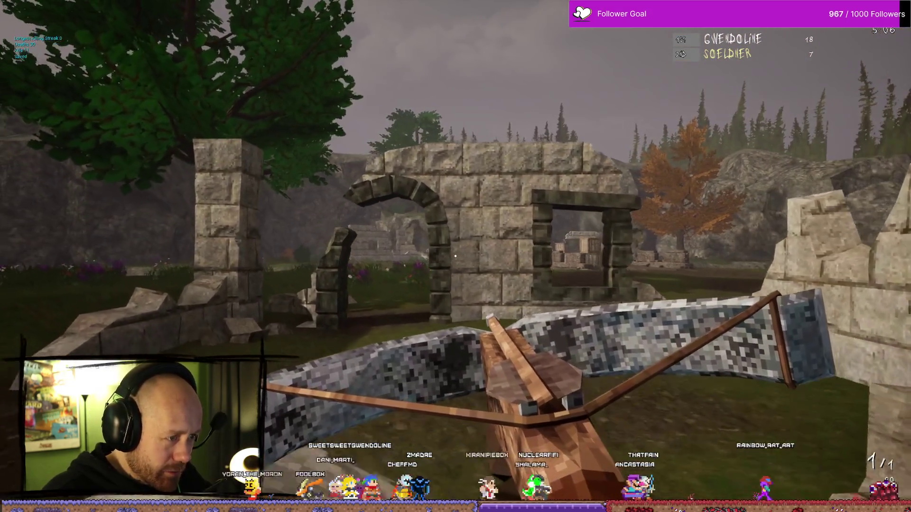
key("a")
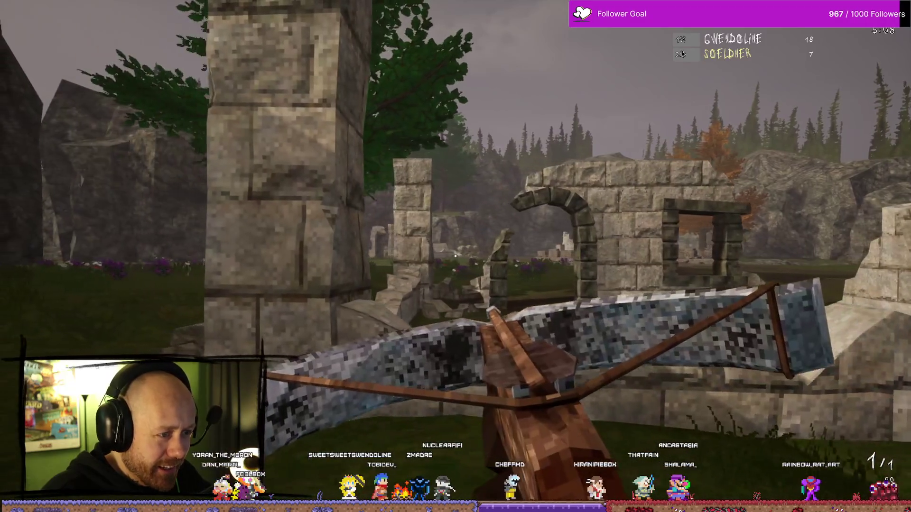
key("a")
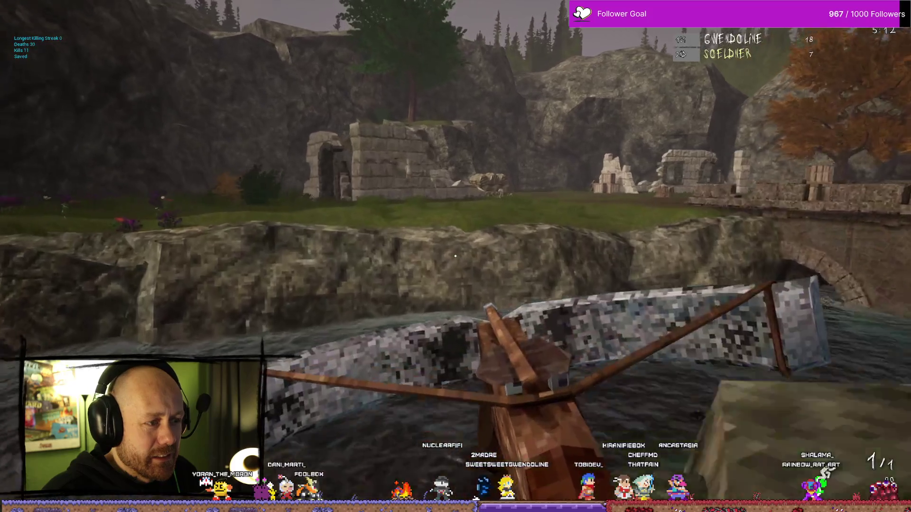
key("w")
key("w")
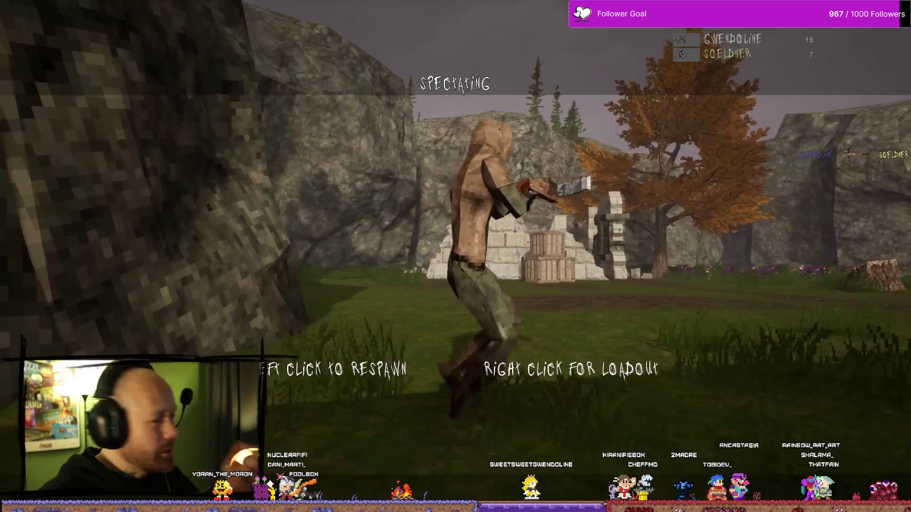
Respawn, advance past the crates and kill the enemy with a crossbow shot
left_click(455, 257)
key("w")
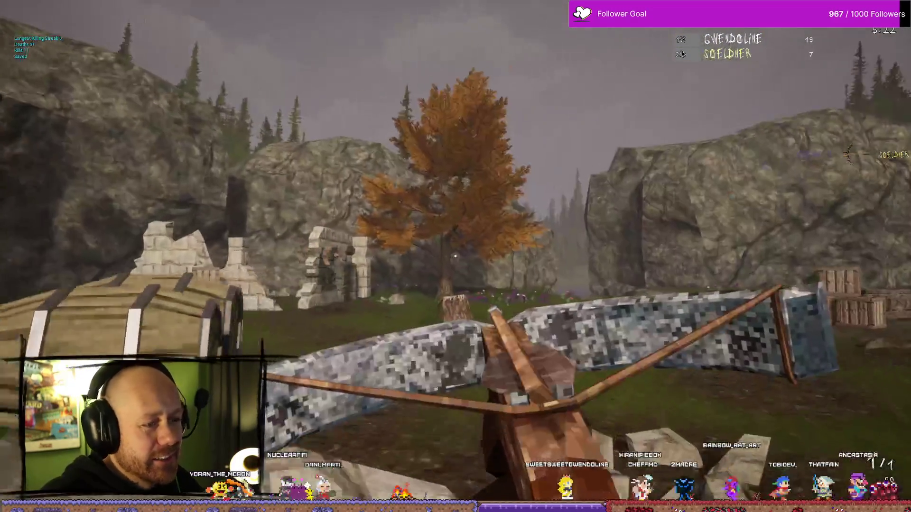
left_click(455, 256)
key("w")
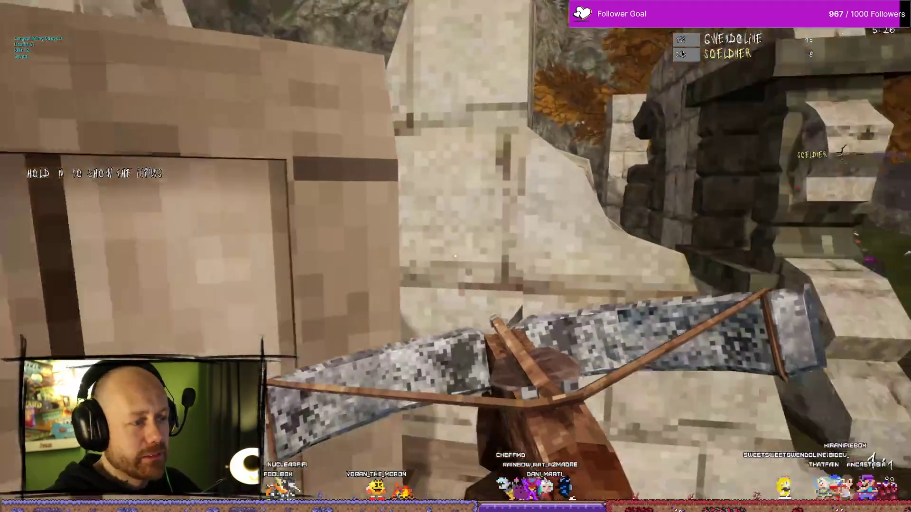
Swing the sword at the nearby enemy, then vote Ruined Village and deploy with crossbow and knife
key("2")
key("w")
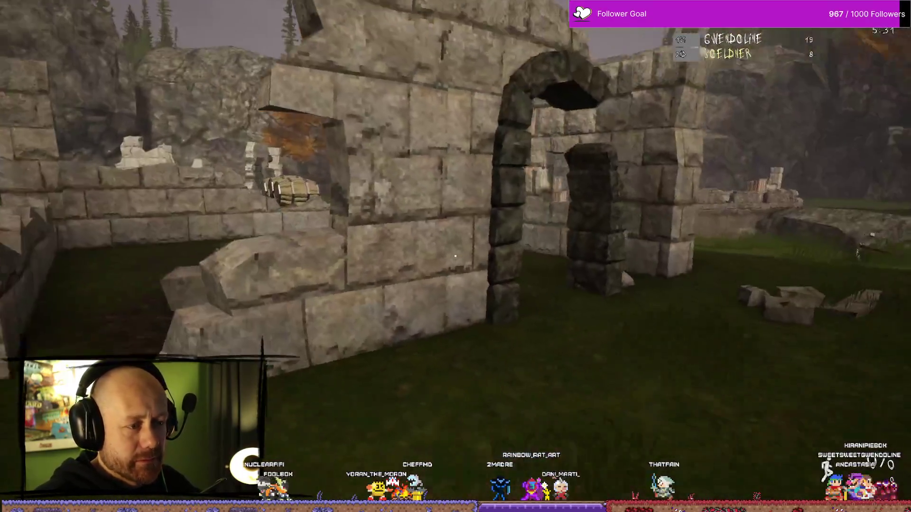
left_click(455, 256)
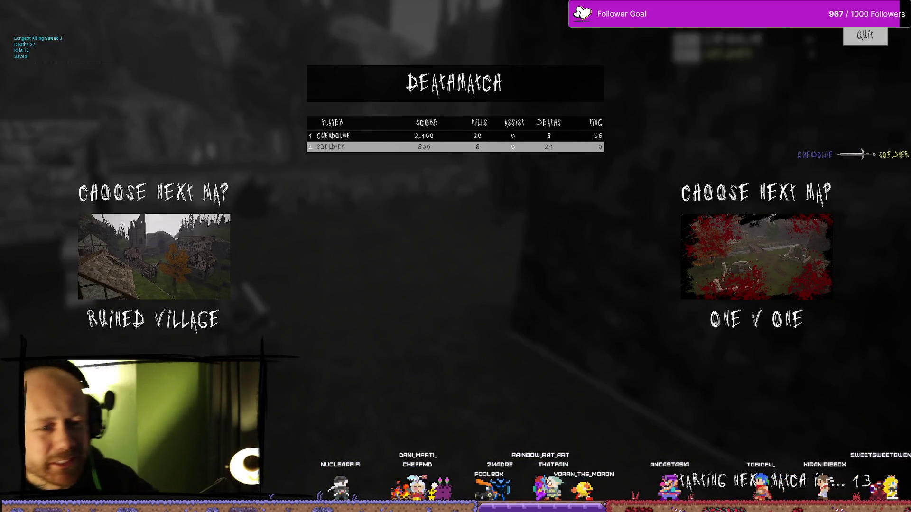
left_click(145, 282)
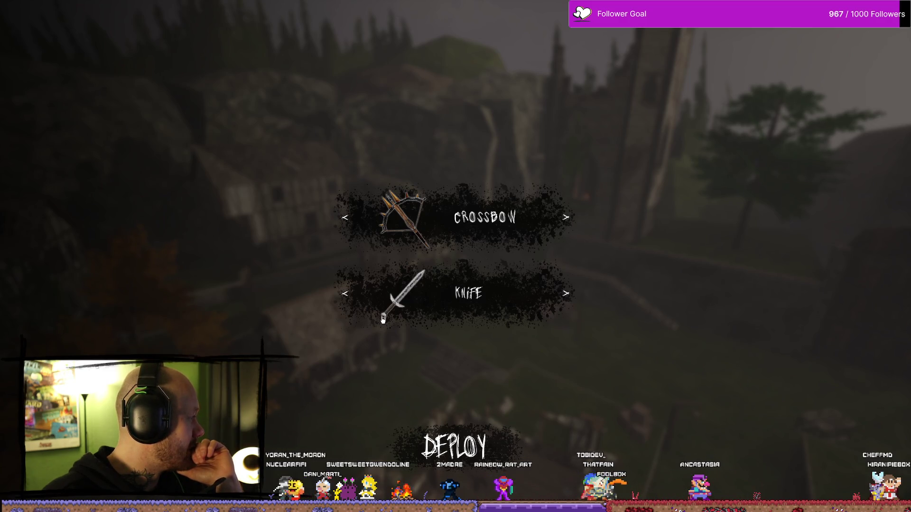
left_click(455, 446)
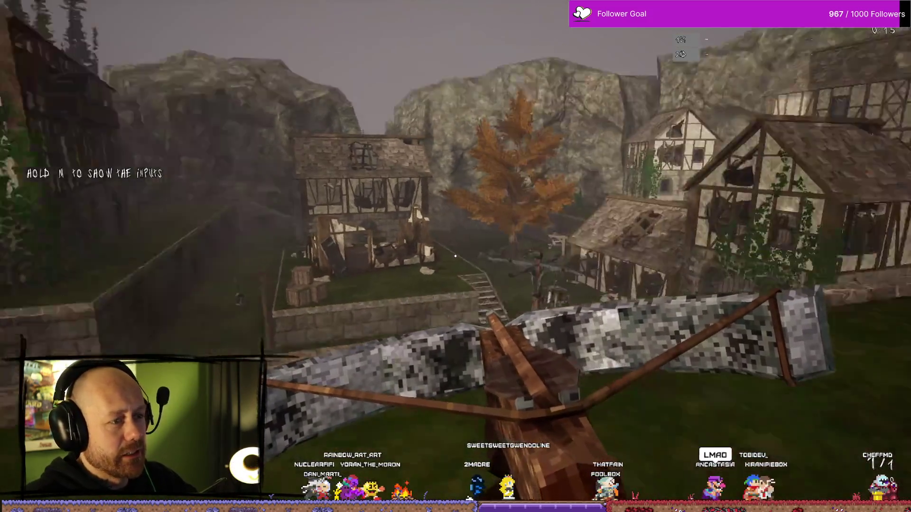
Check the Deathmatch scoreboard as the new Ruined Village match begins
key("Tab")
key("Tab")
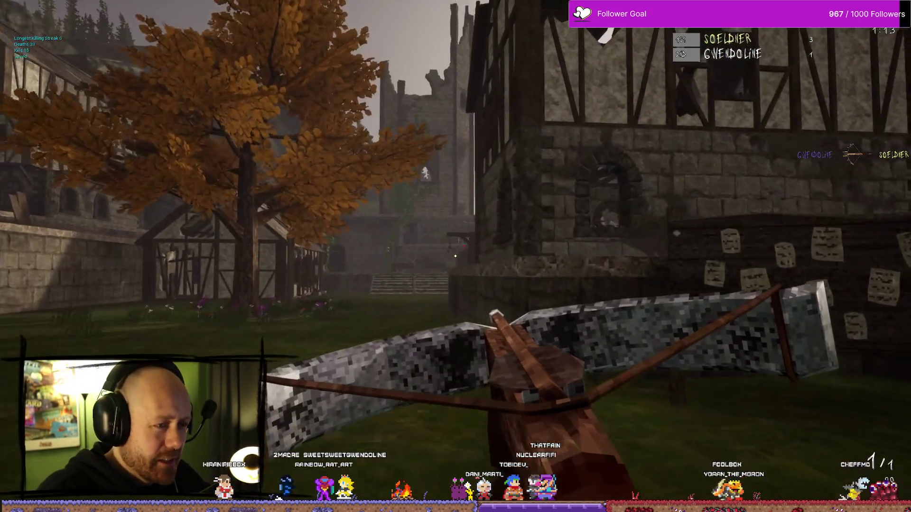
Go through the town-wall archway and up the stairs into the timber attic overlooking the courtyard
key("w")
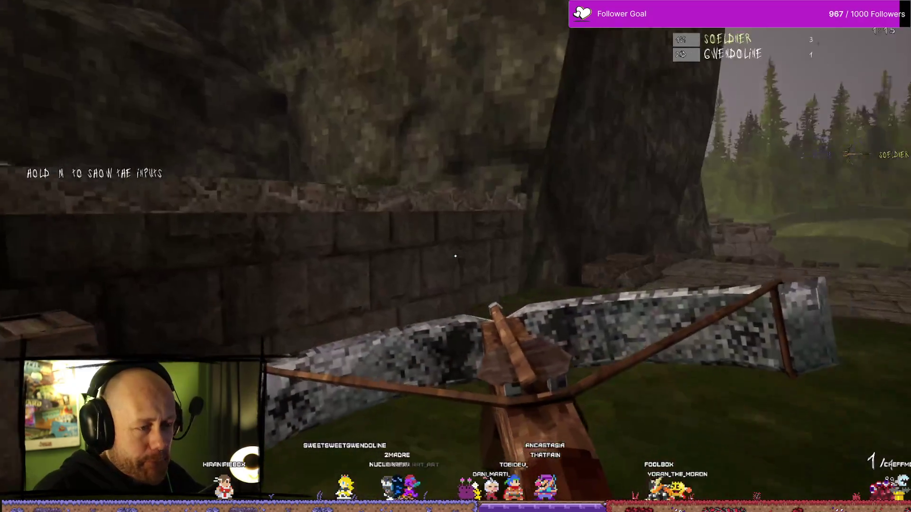
key("w")
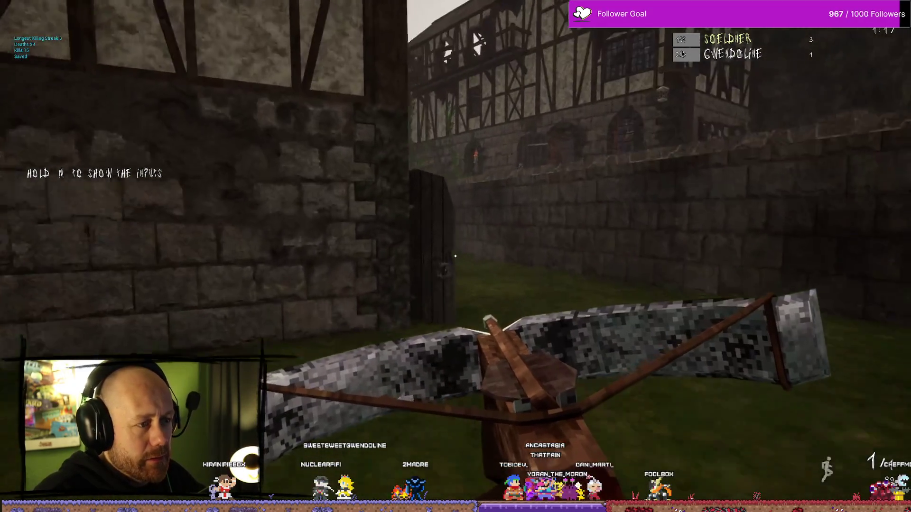
key("w")
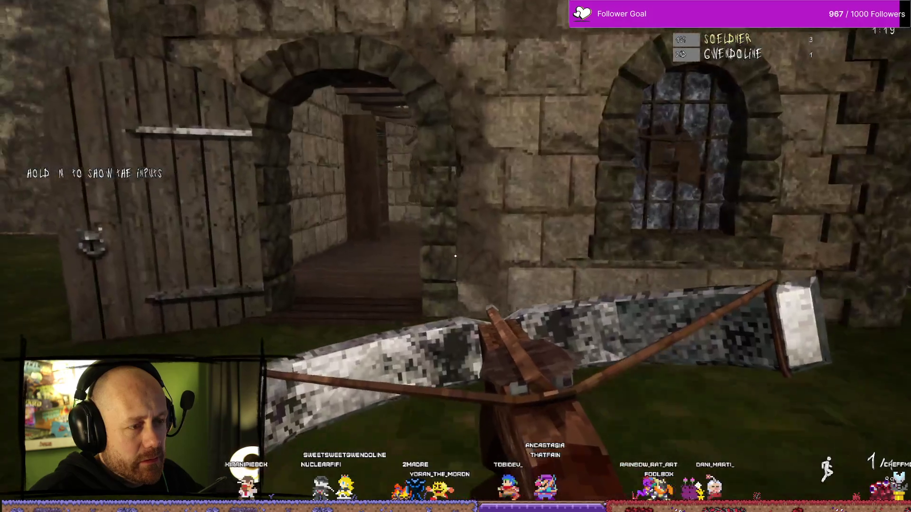
key("w")
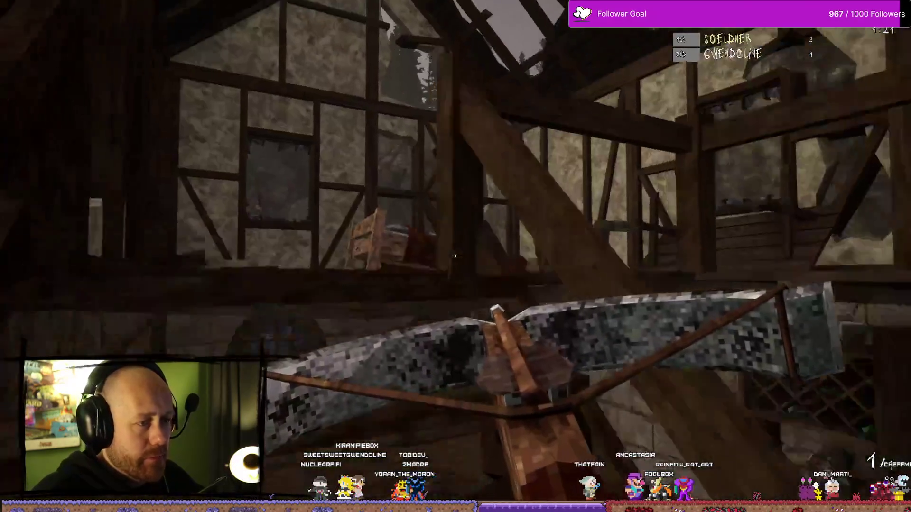
key("w")
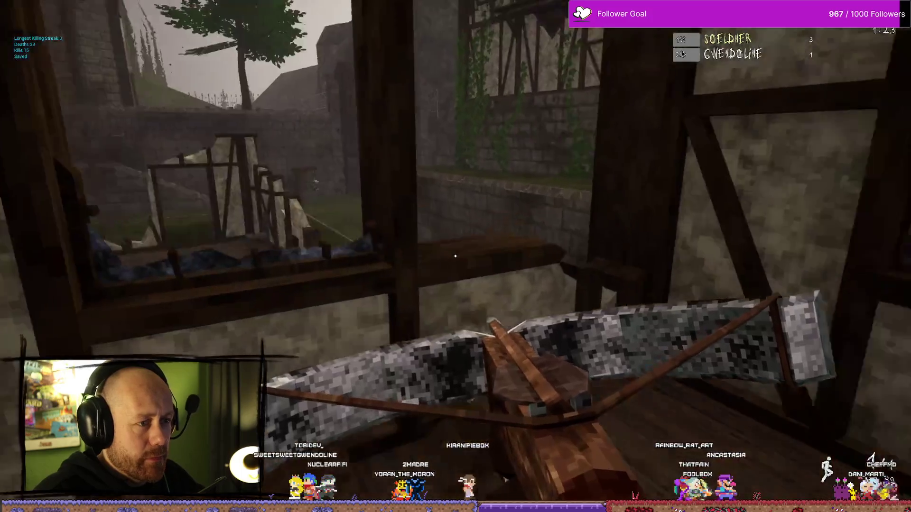
key("w")
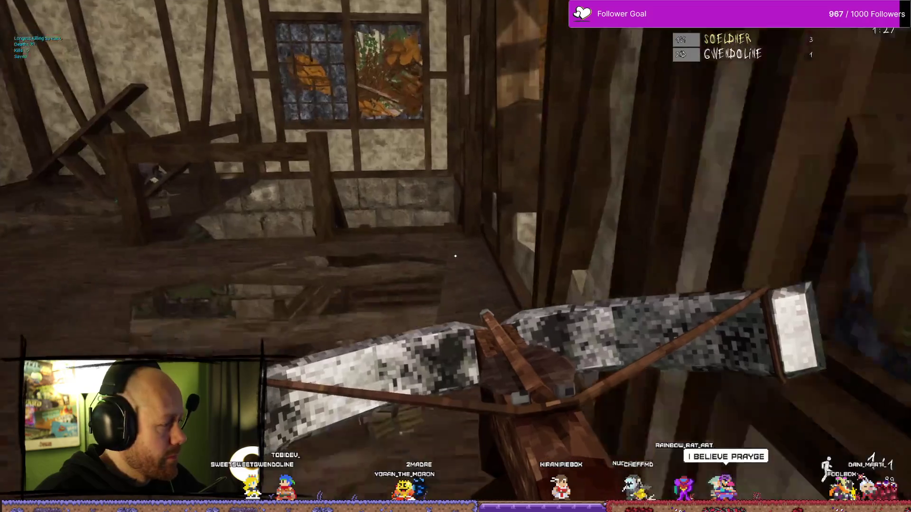
key("w")
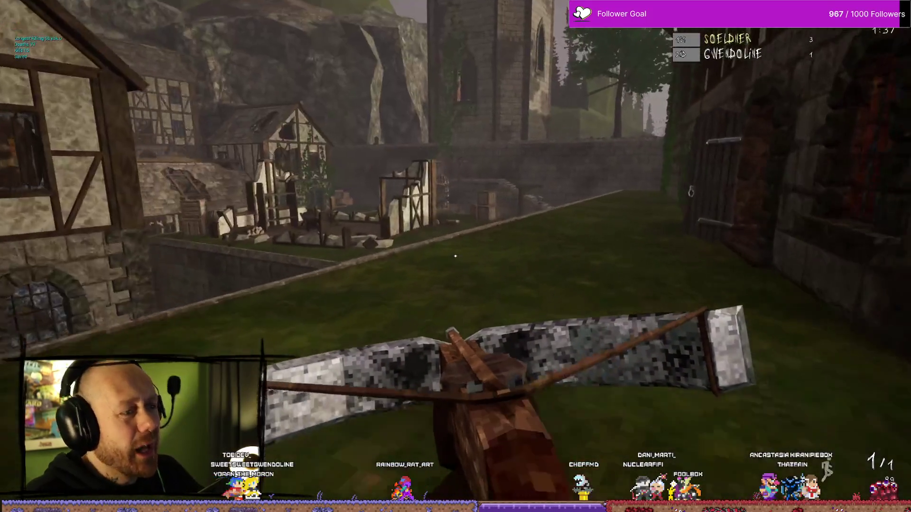
Move through the tavern past the staircase, out over the roofs and into the timber-framed interior
key("w")
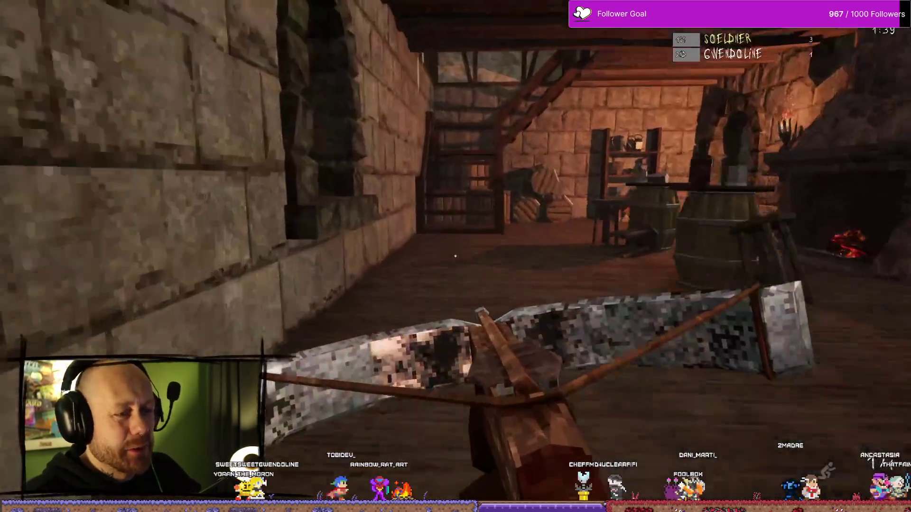
key("w")
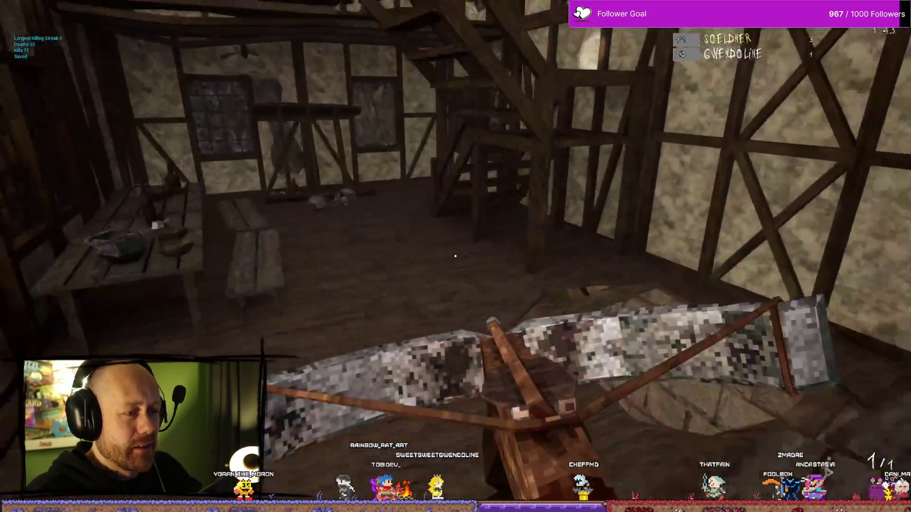
key("w")
key("w")
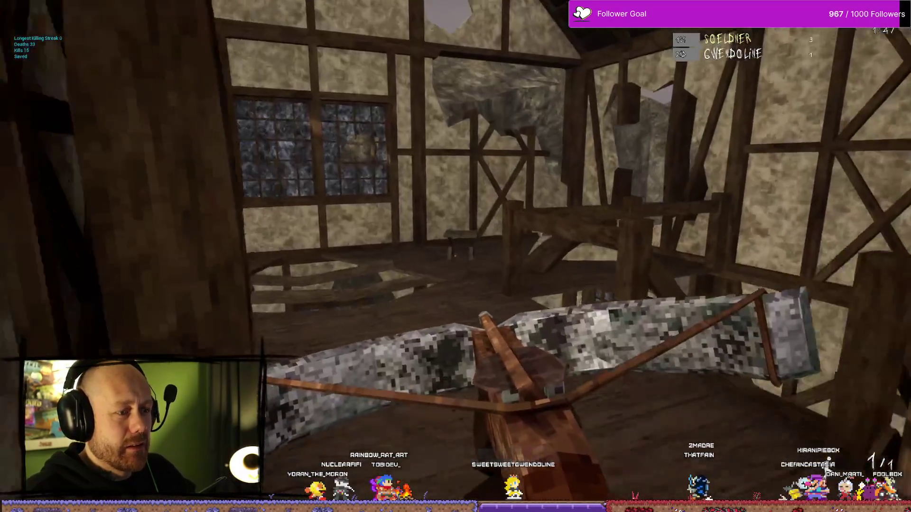
key("w")
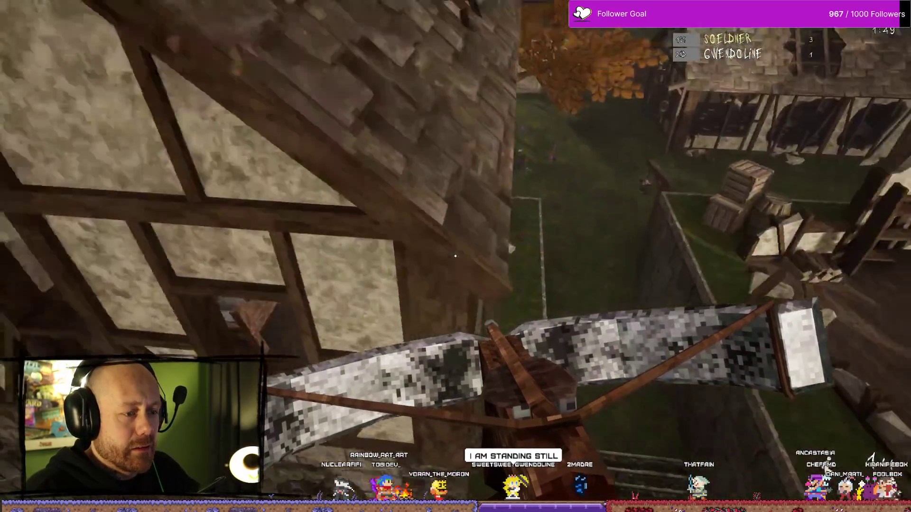
key("w")
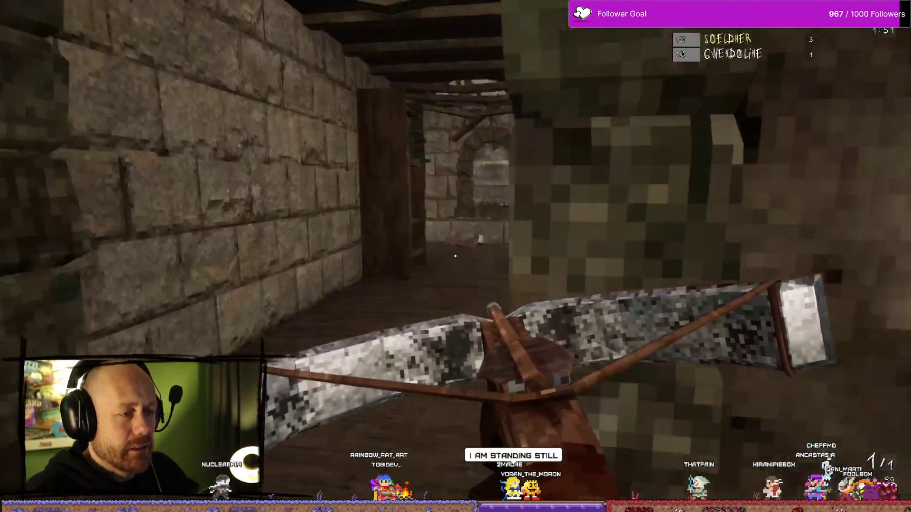
key("w")
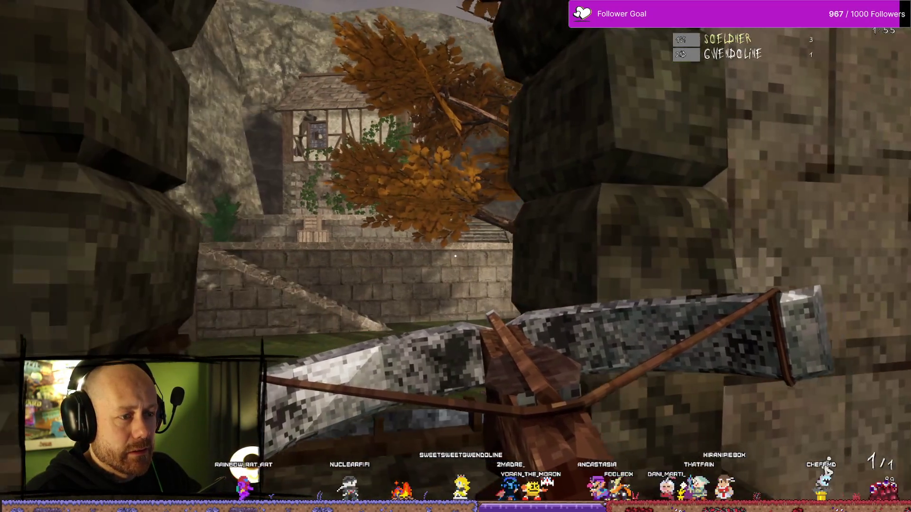
key("w")
key("w")
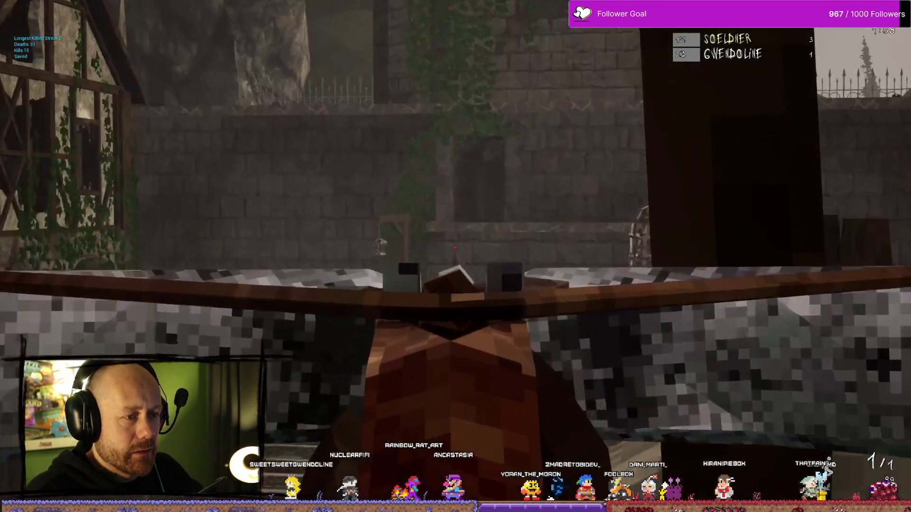
Land a headshot kill, then cross the stone room and run down the corridor onto the gallows platform
left_click(455, 247)
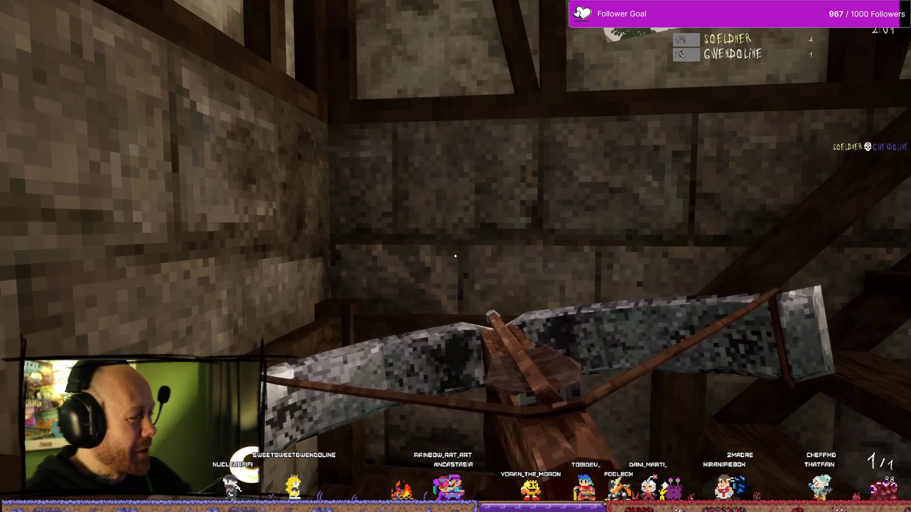
key("s")
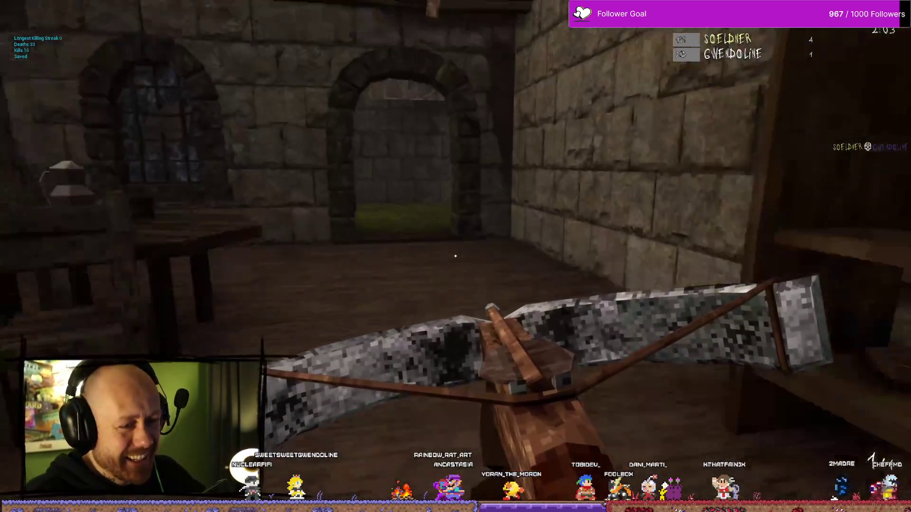
key("w")
key("w")
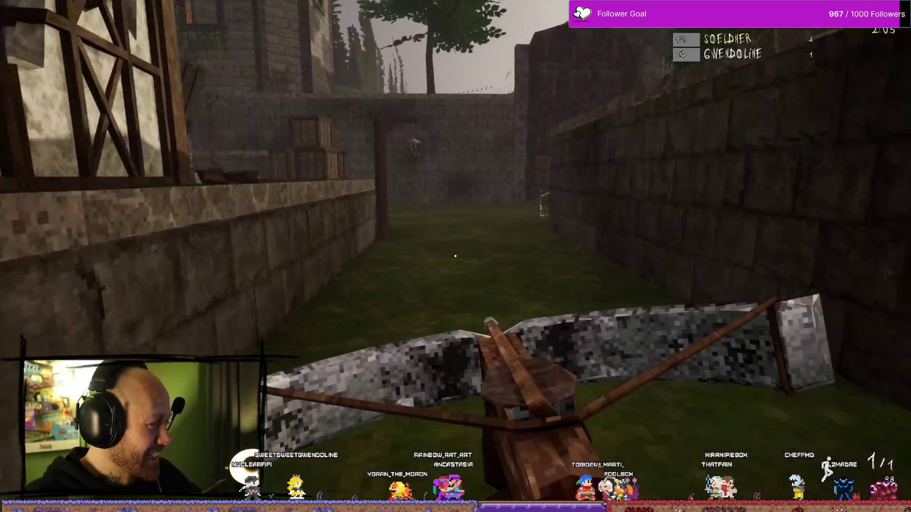
key("w")
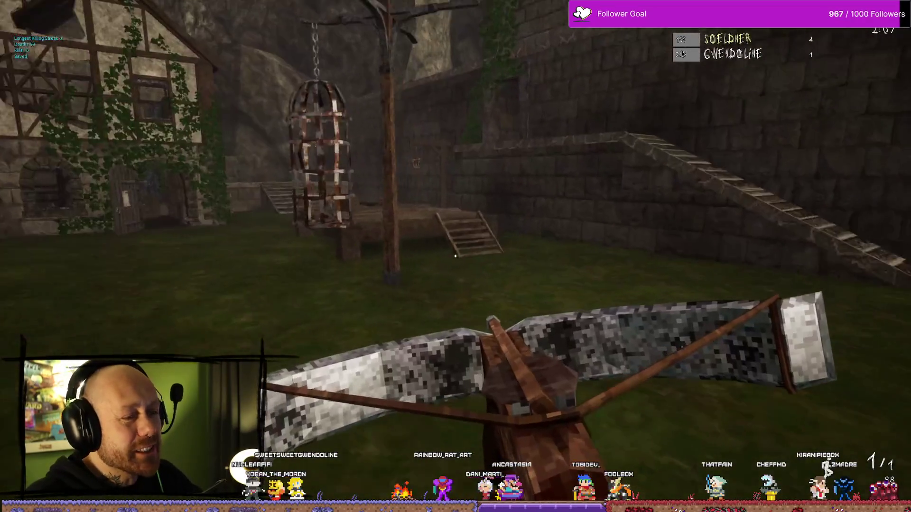
key("w")
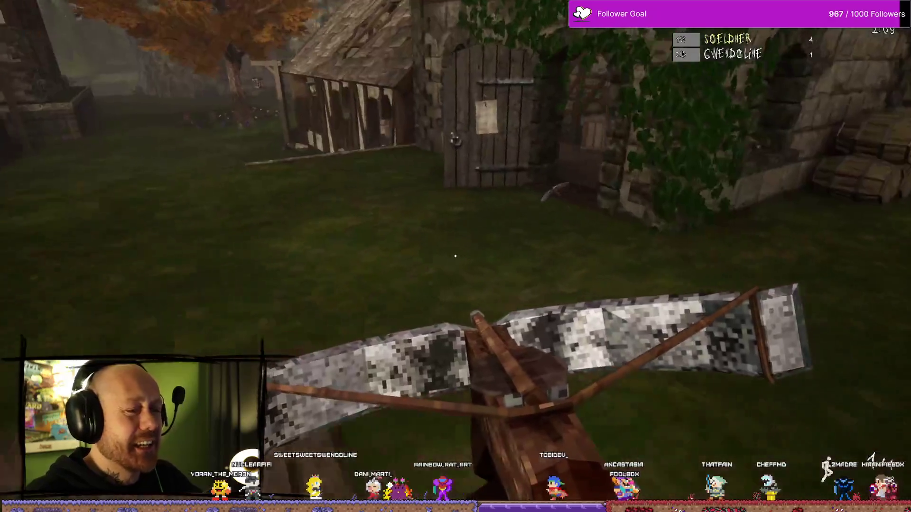
key("w")
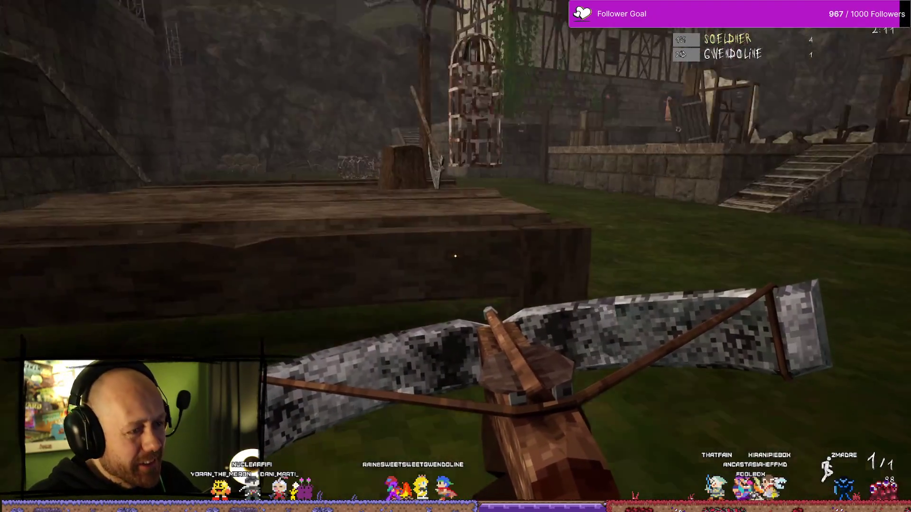
Follow the grassy alley past the half-timbered building and autumn tree toward the courtyard stairs
key("w")
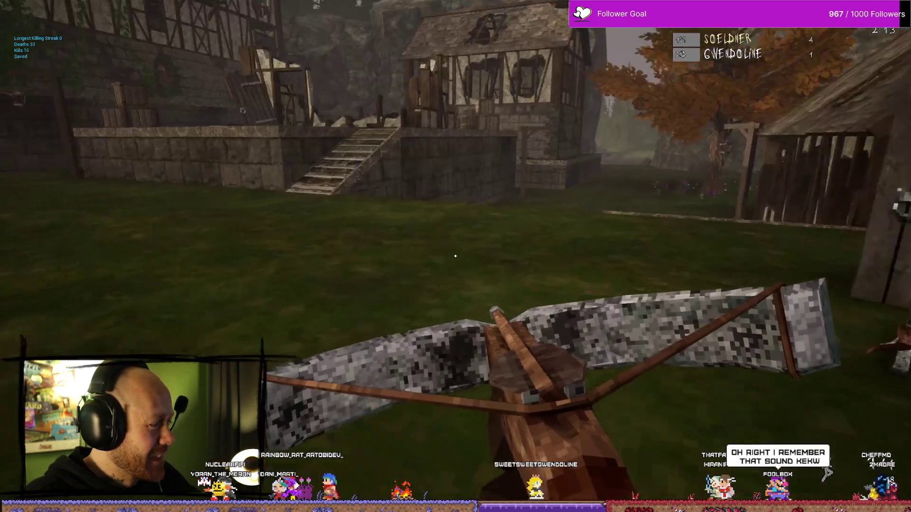
key("w")
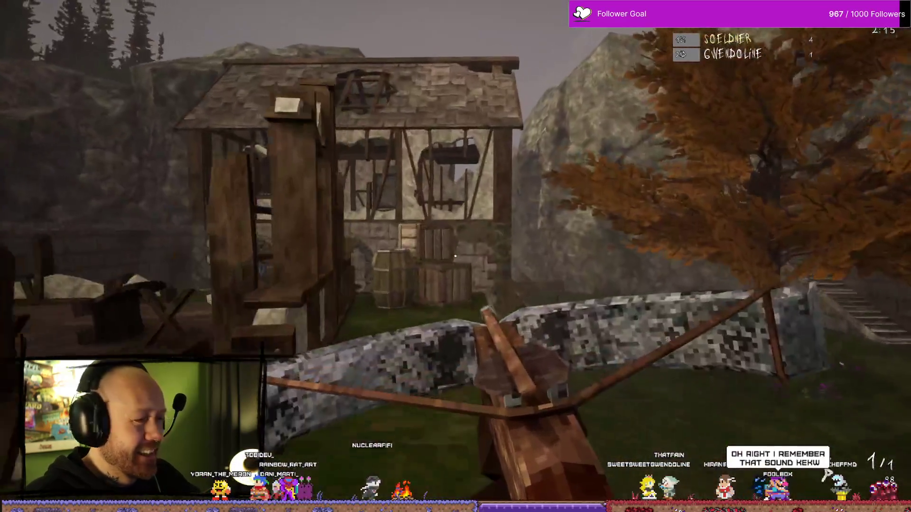
key("w")
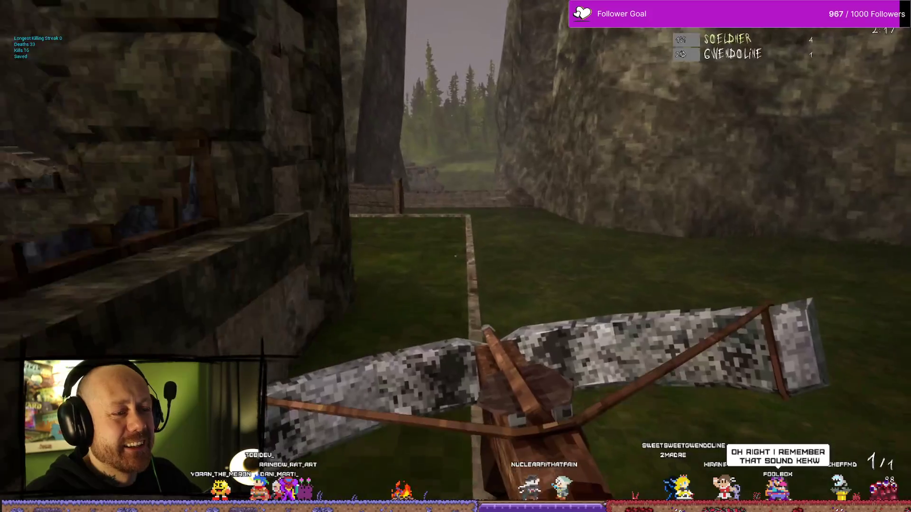
key("w")
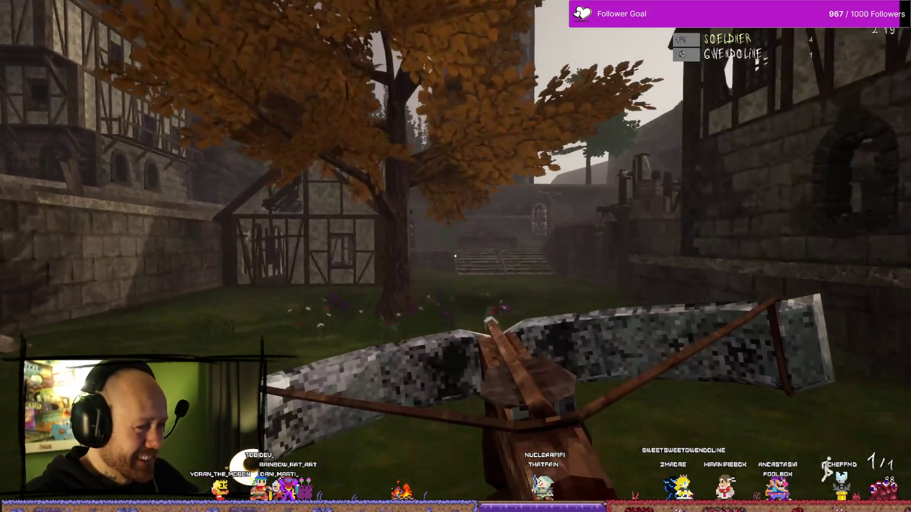
key("w")
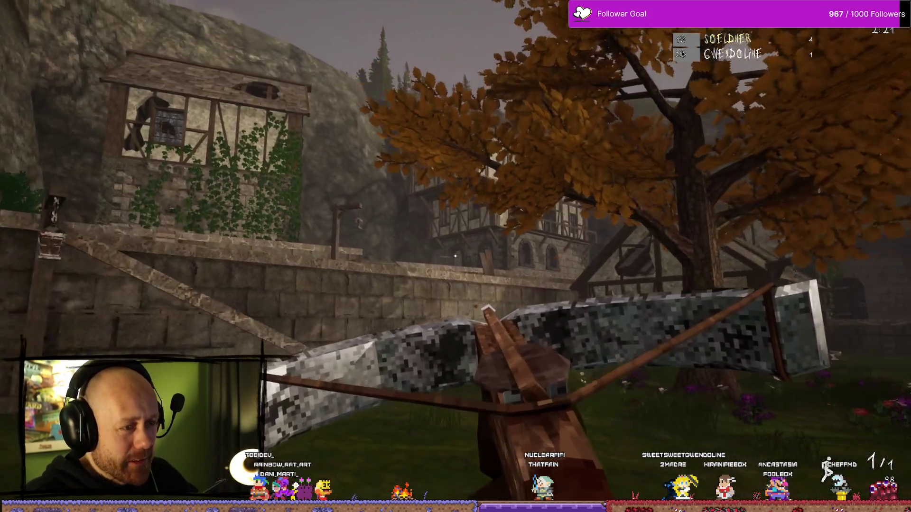
key("w")
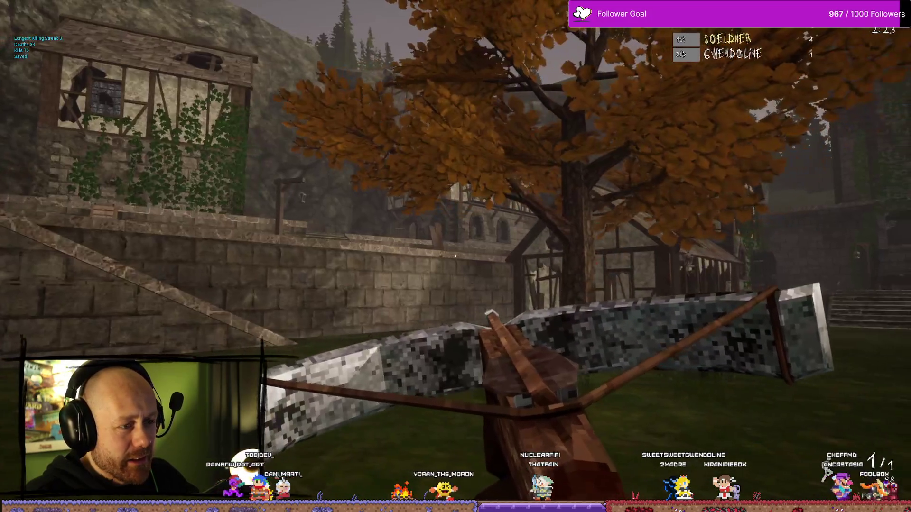
key("w")
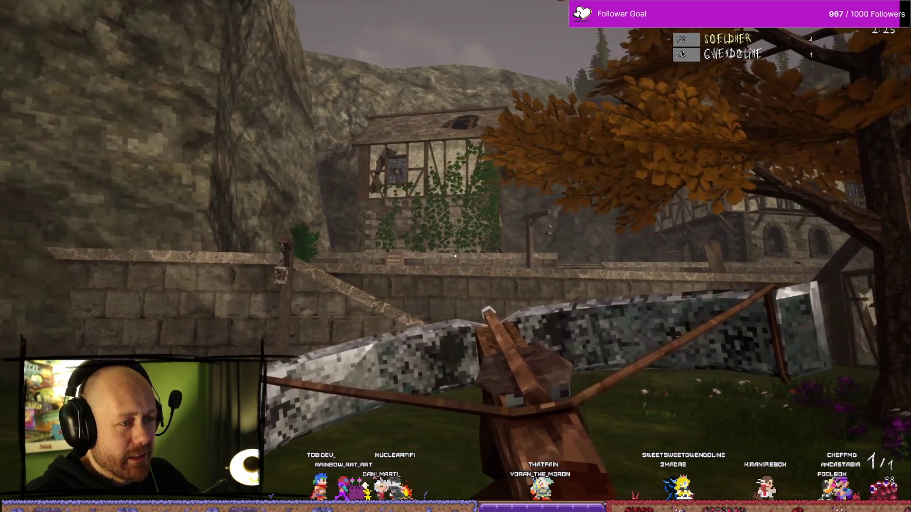
key("w")
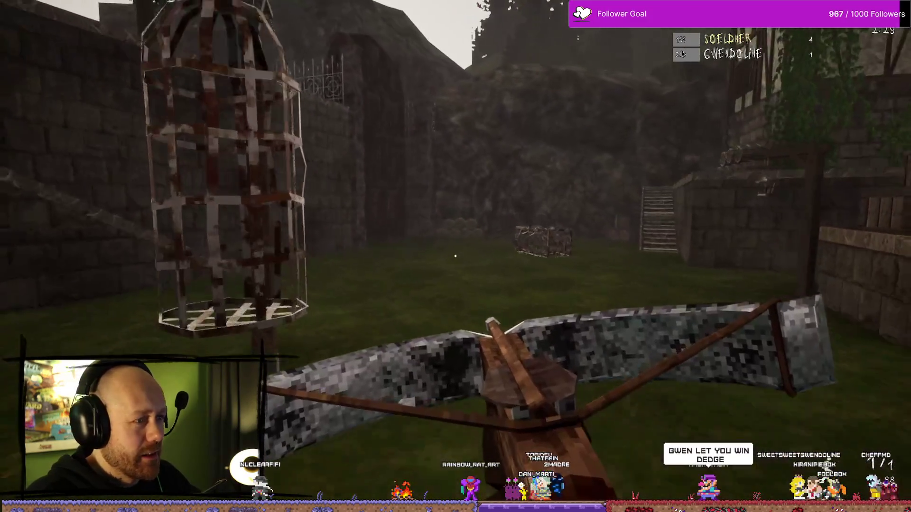
key("w")
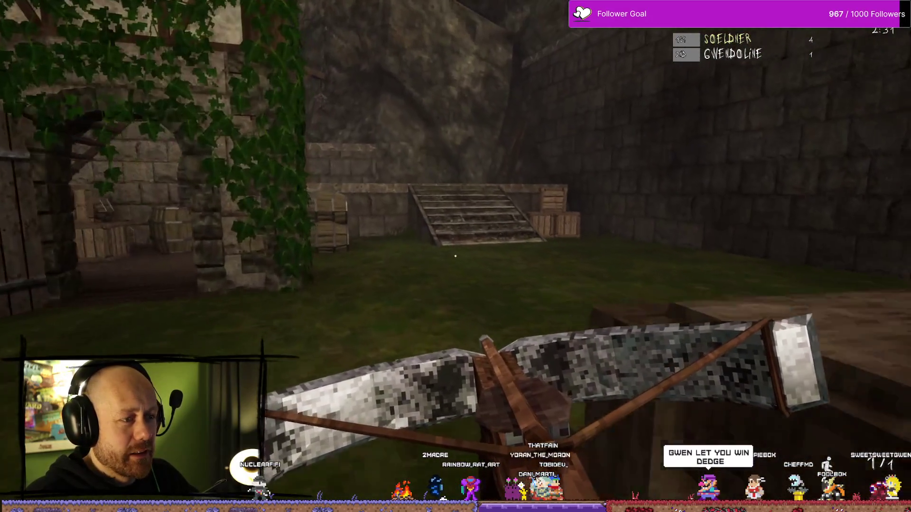
Respawn in the courtyard, reach the stone retaining wall and enter the walled gallows courtyard
key("w")
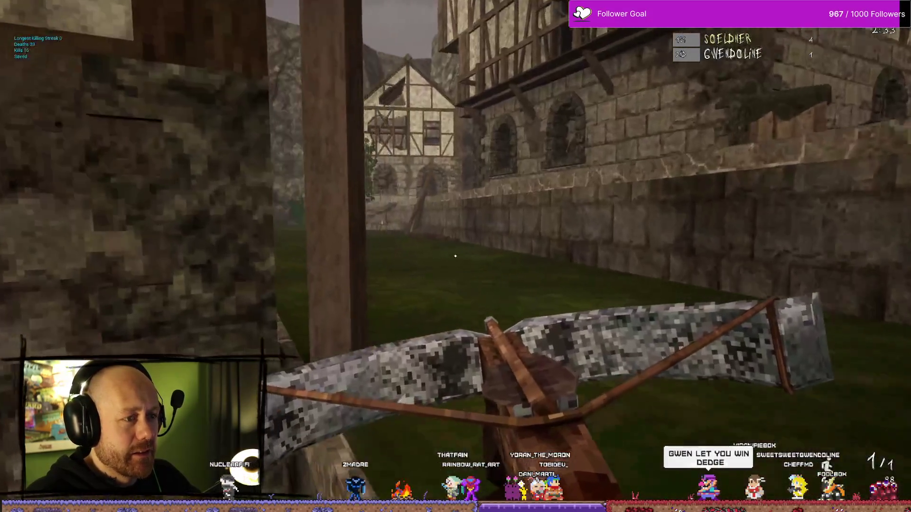
key("s")
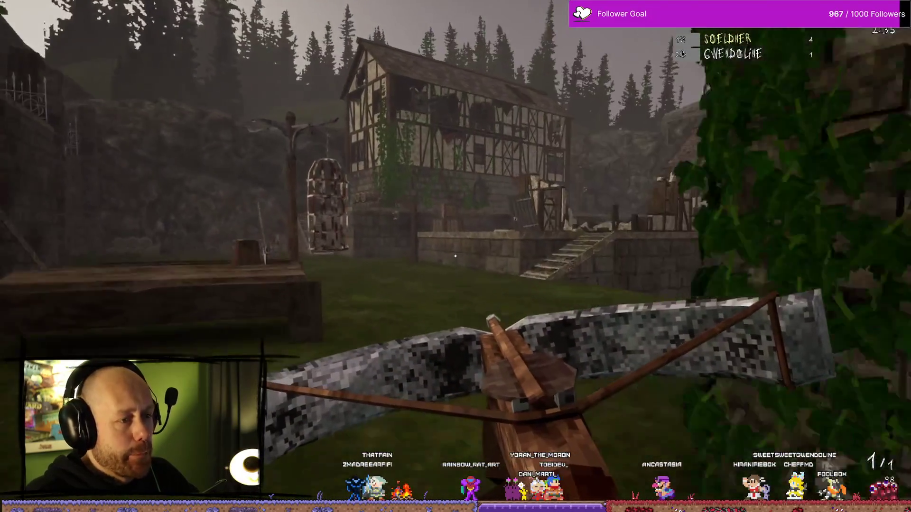
key("w")
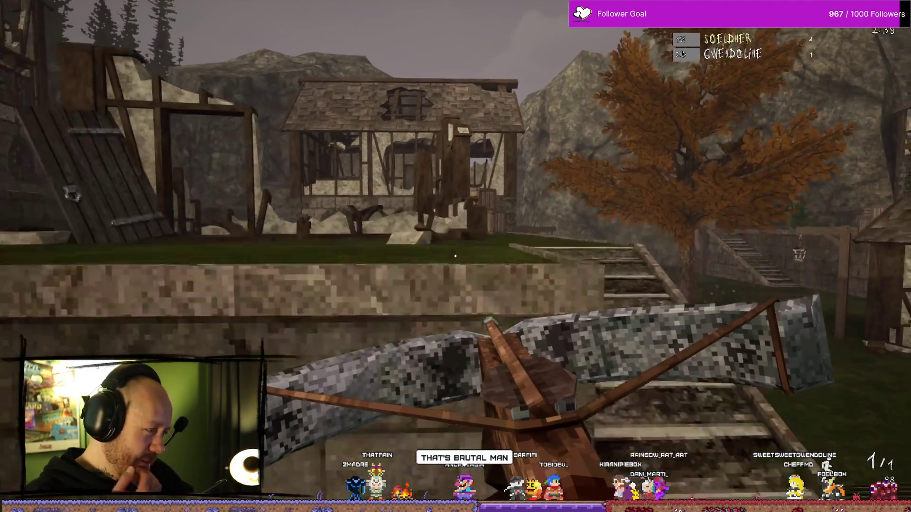
key("w")
key("s")
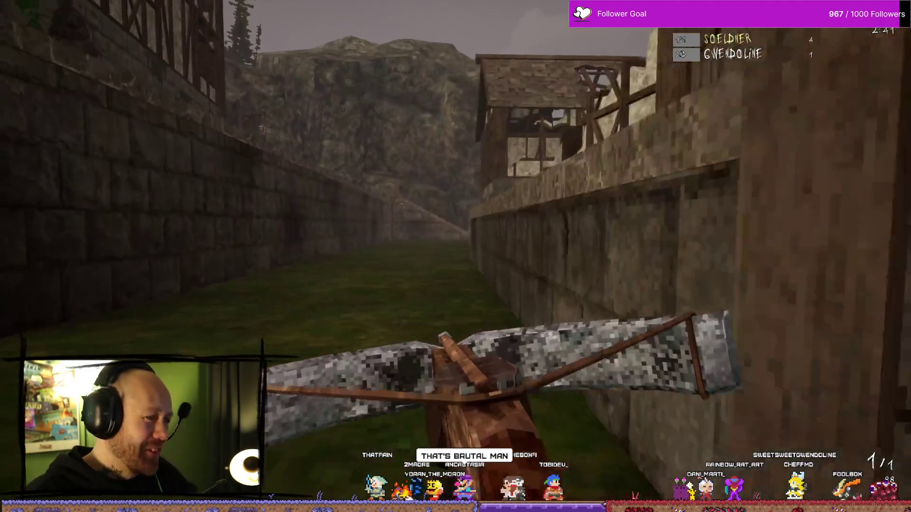
key("w")
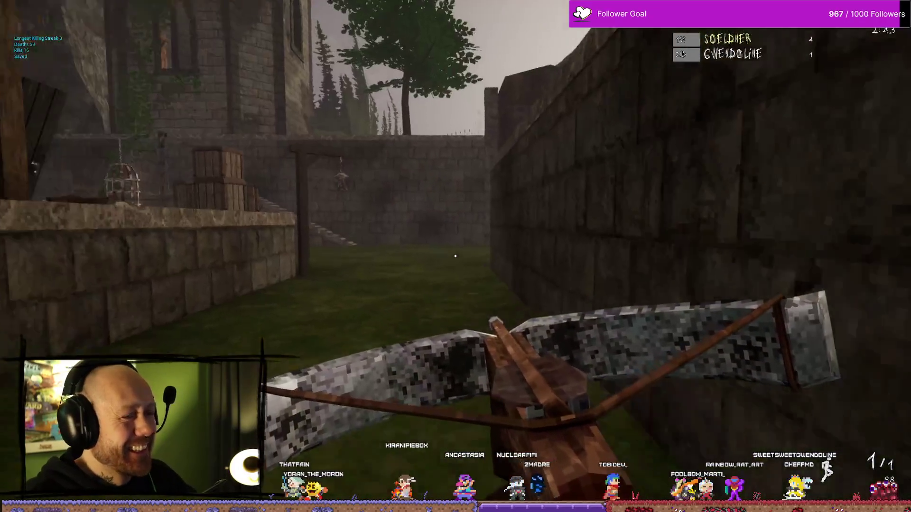
key("w")
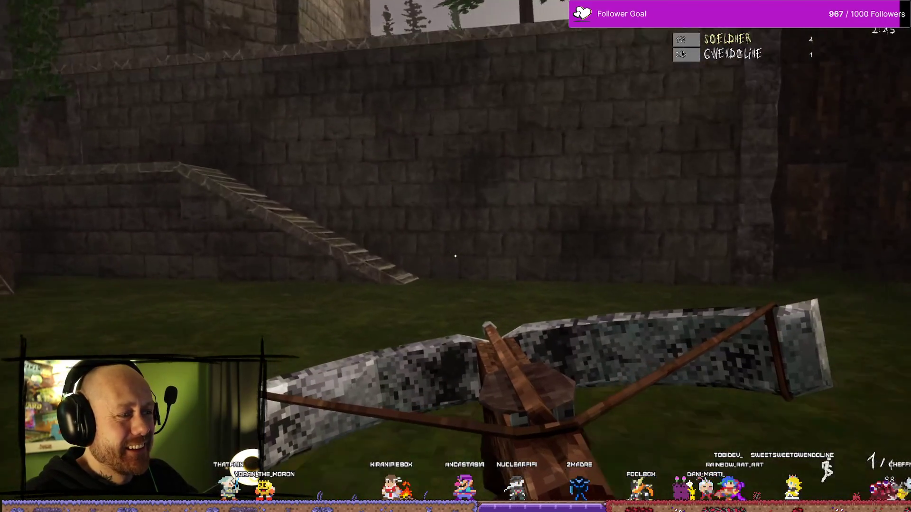
Take the sword through the corridor and cross the grassy courtyard to the enemy by the wall
key("w")
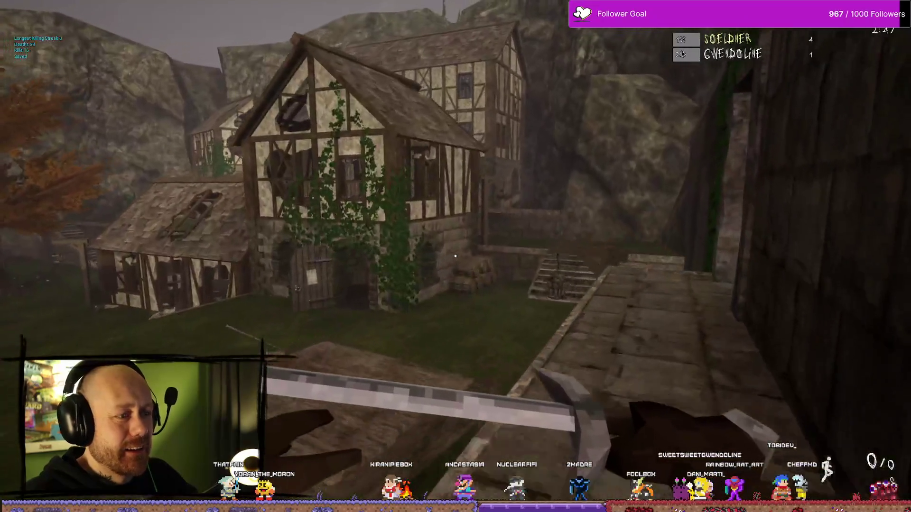
key("w")
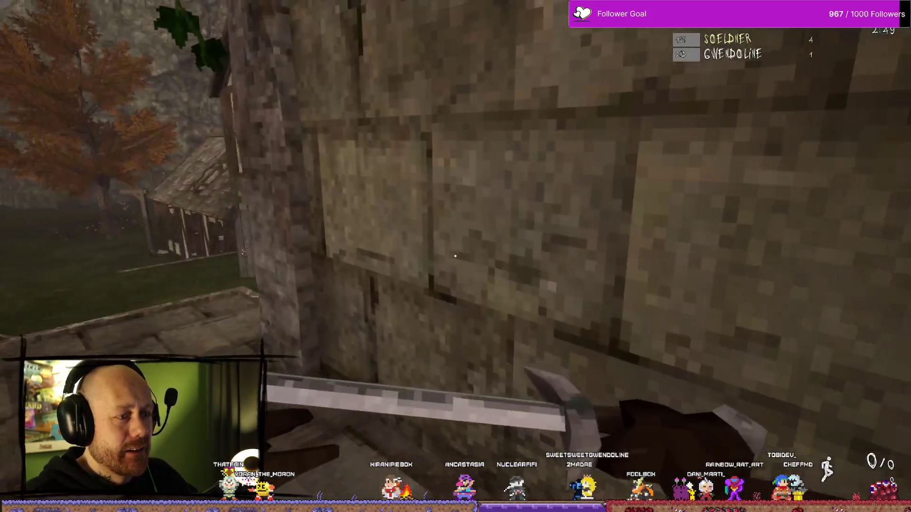
key("w")
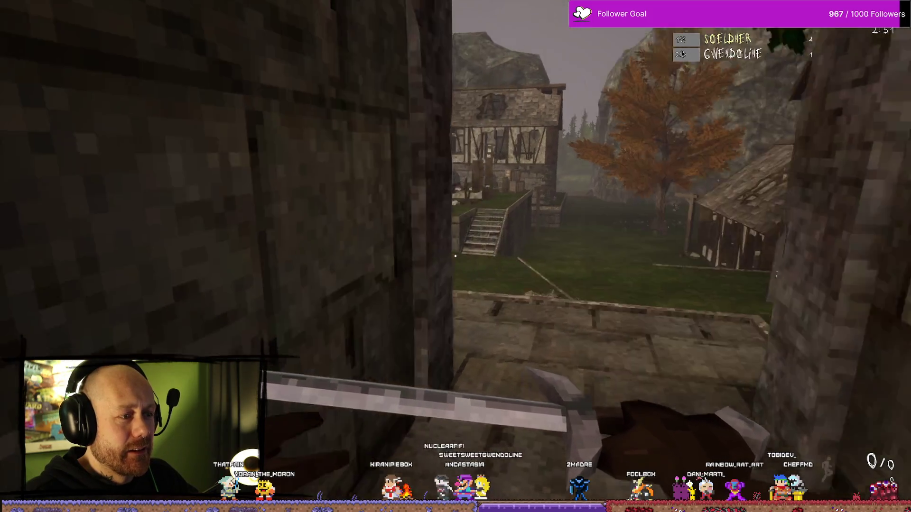
key("w")
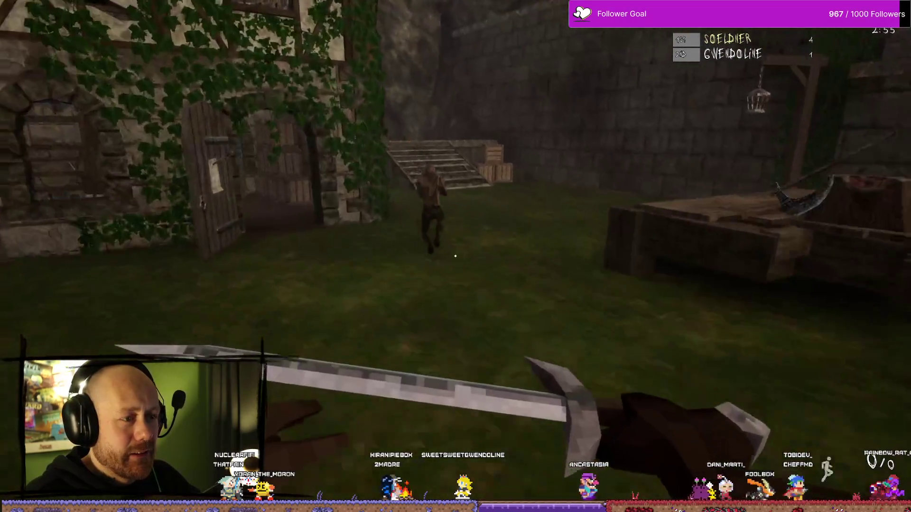
key("w")
key("w")
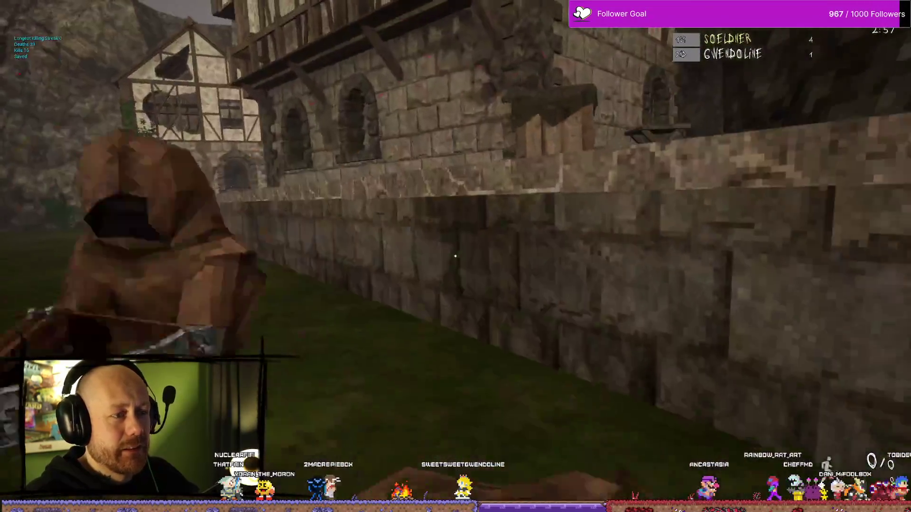
key("w")
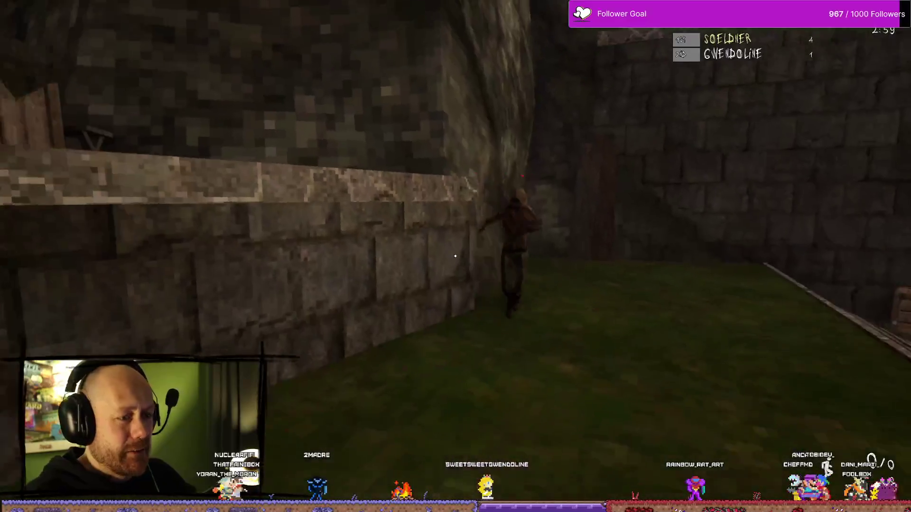
Trade sword swings and a crossbow bolt with the hooded enemy
left_click(455, 256)
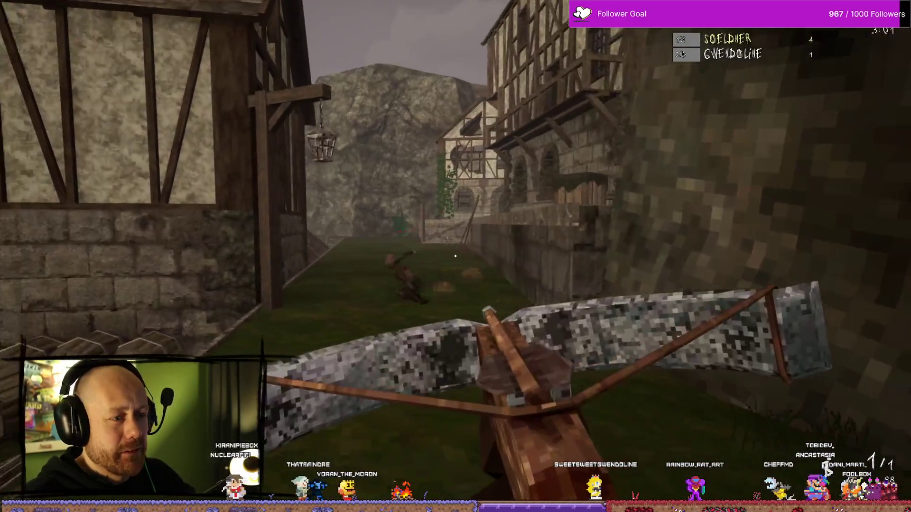
left_click(455, 256)
left_click(455, 256)
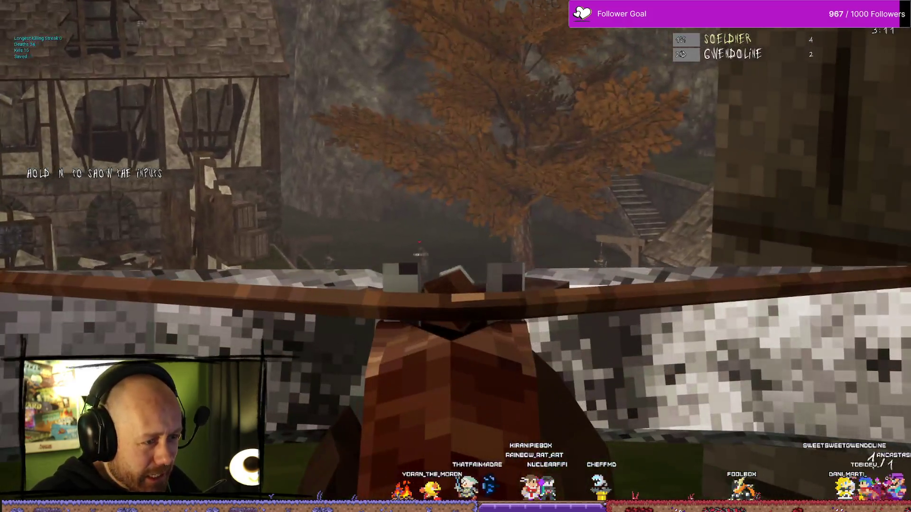
Fire two crossbow bolts from the wall at the enemy in the village below
left_click(455, 257)
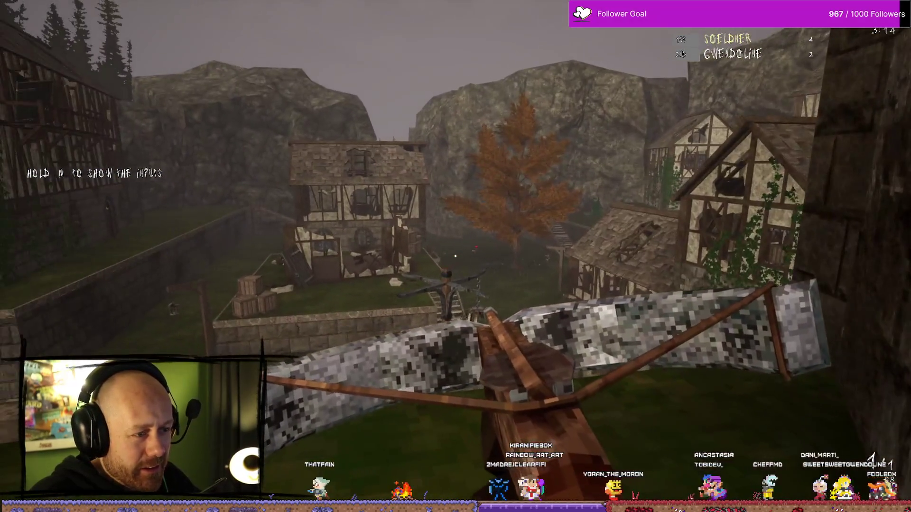
left_click(455, 256)
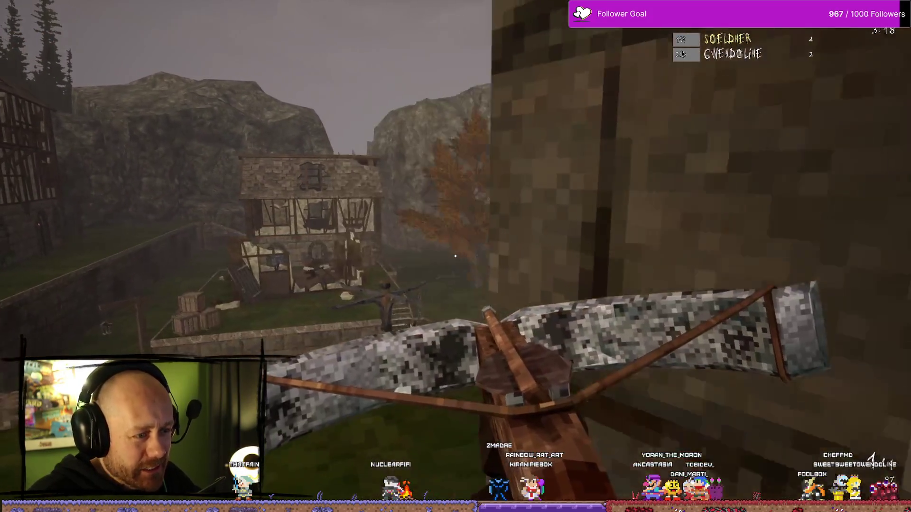
right_click(455, 256)
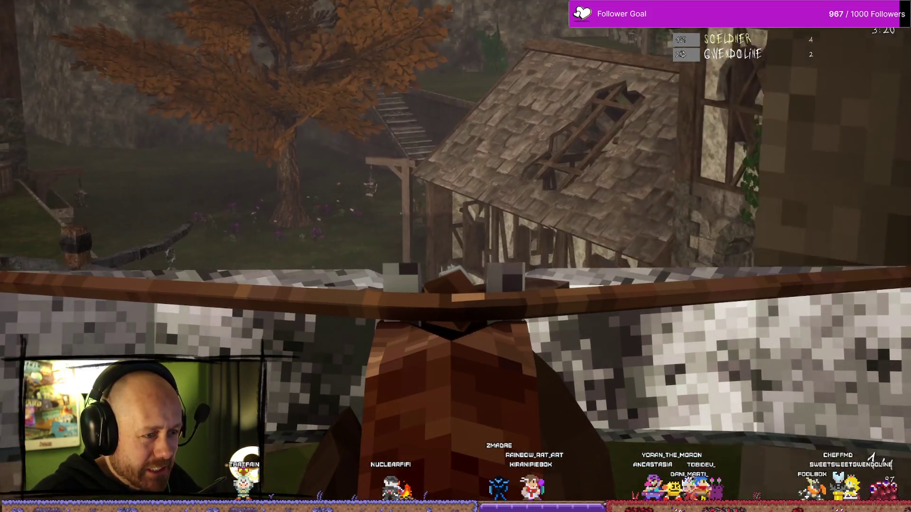
right_click(455, 256)
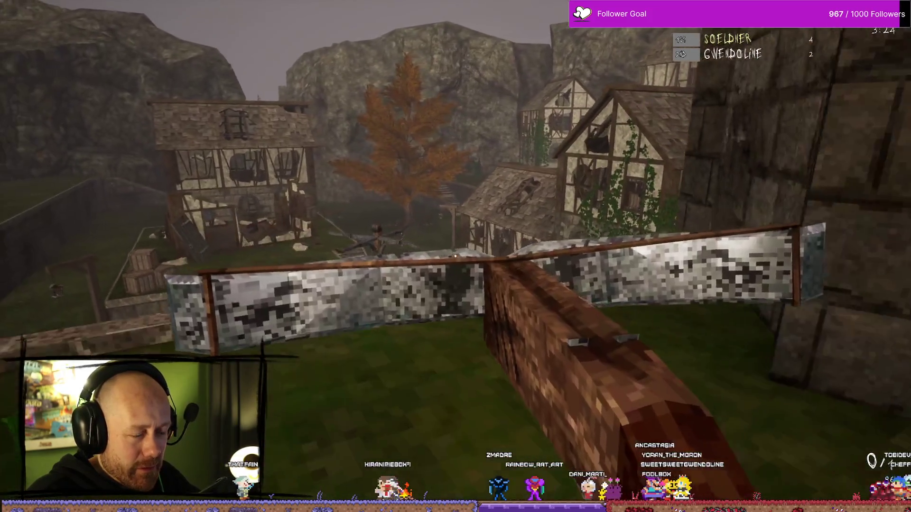
Aim down the crossbow sights at the village, fire an aimed bolt and keep scanning for targets
right_click(455, 256)
left_click(456, 256)
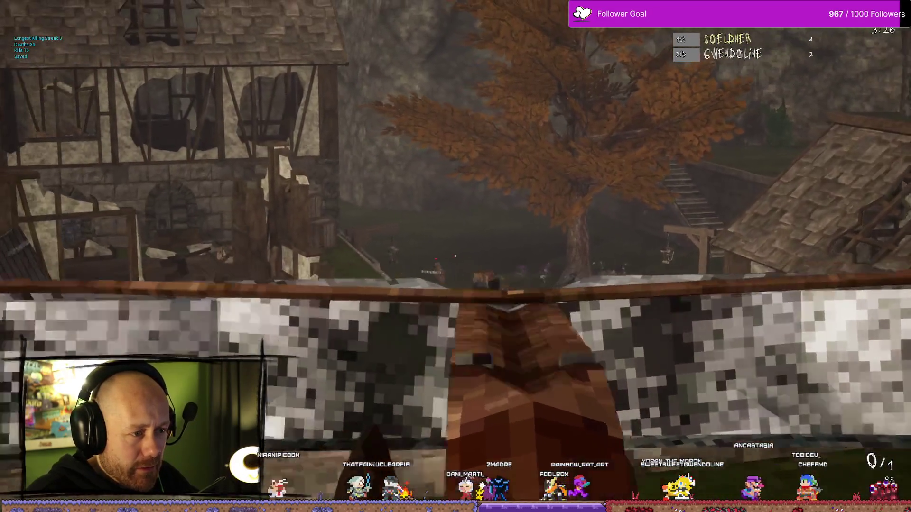
right_click(455, 256)
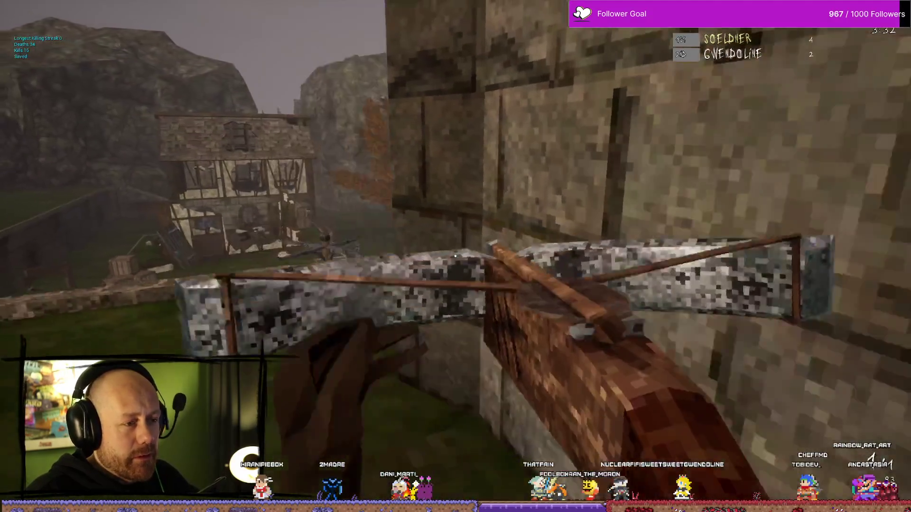
right_click(455, 256)
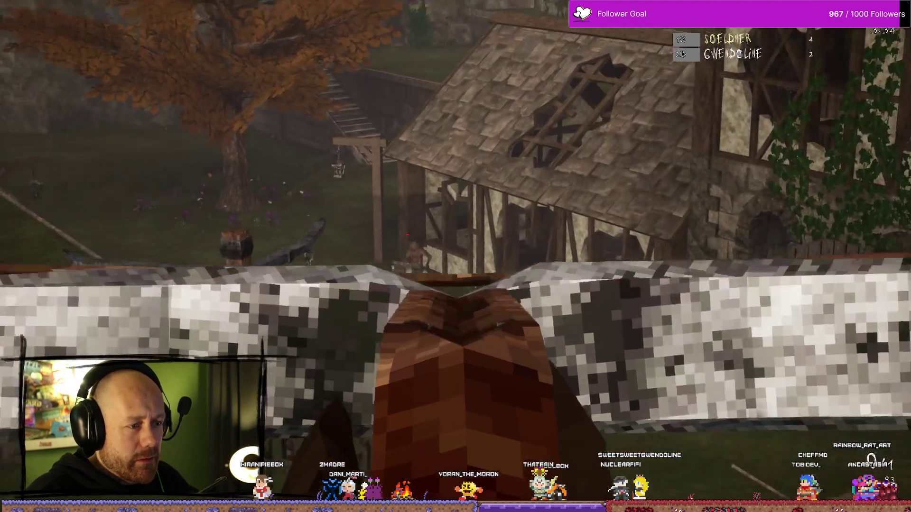
right_click(455, 256)
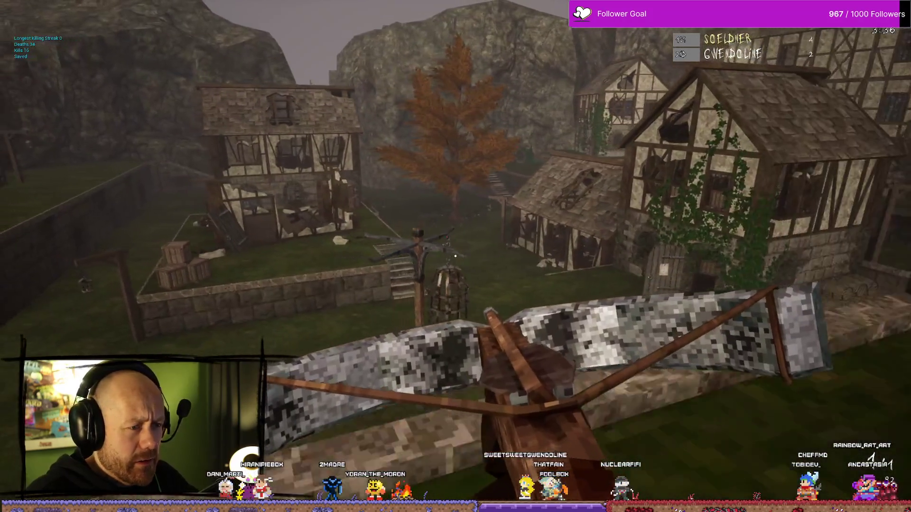
right_click(455, 256)
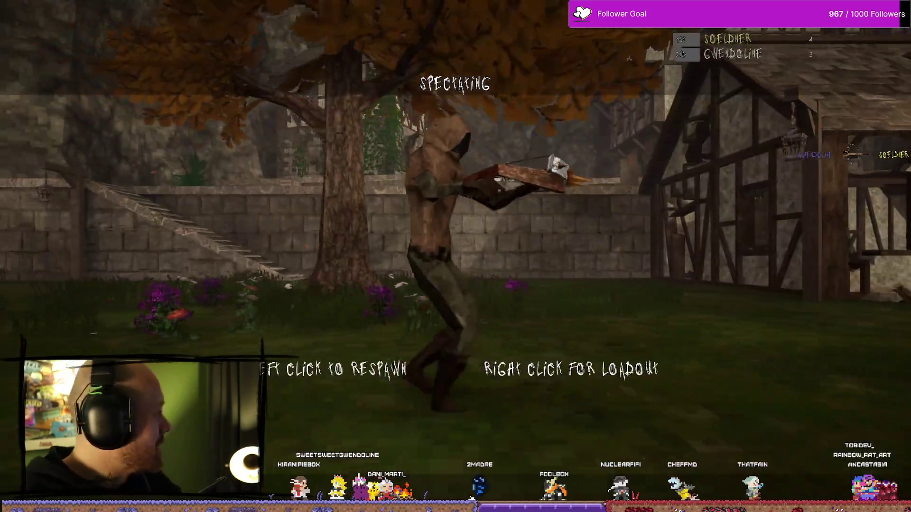
Respawn and cycle spear, crossbow and long blade while walking to the stone stairs
left_click(456, 256)
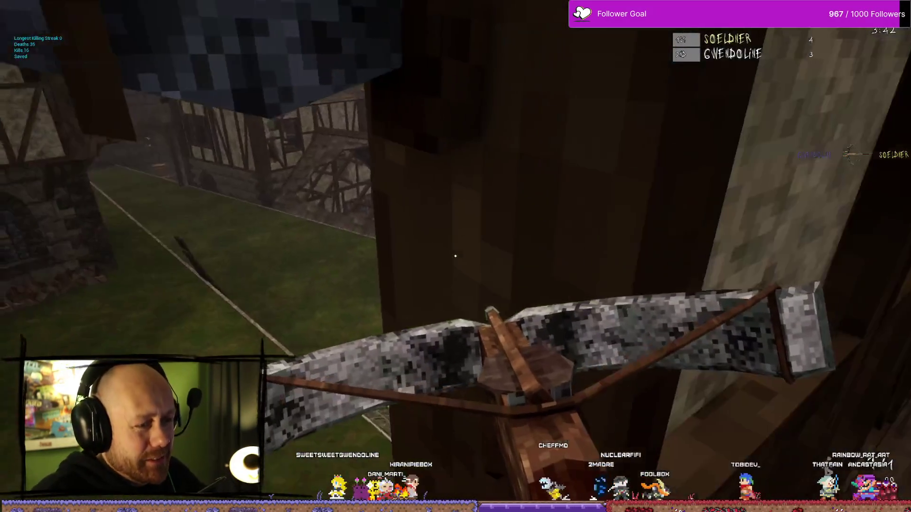
key("2")
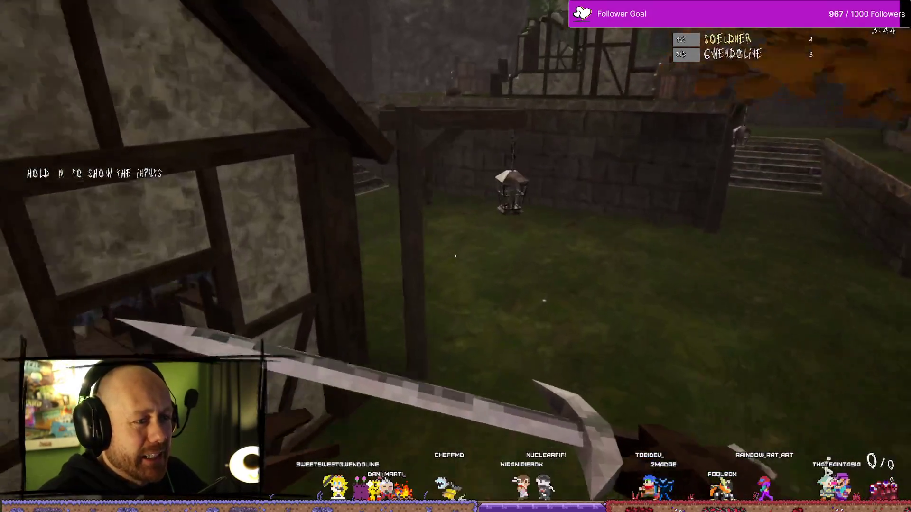
key("w")
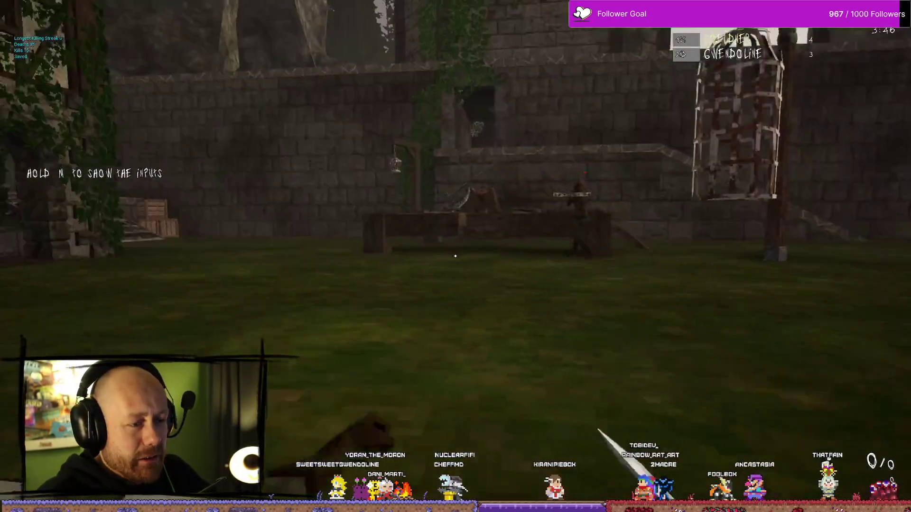
key("1")
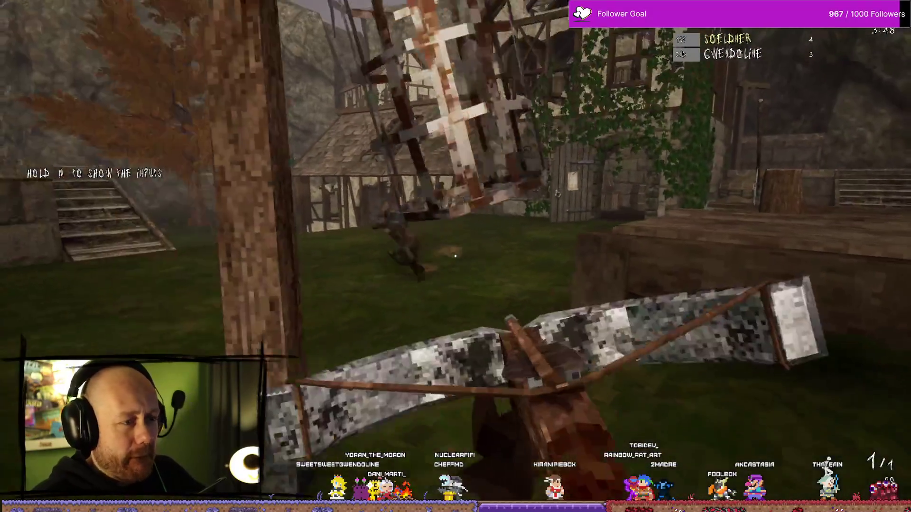
key("2")
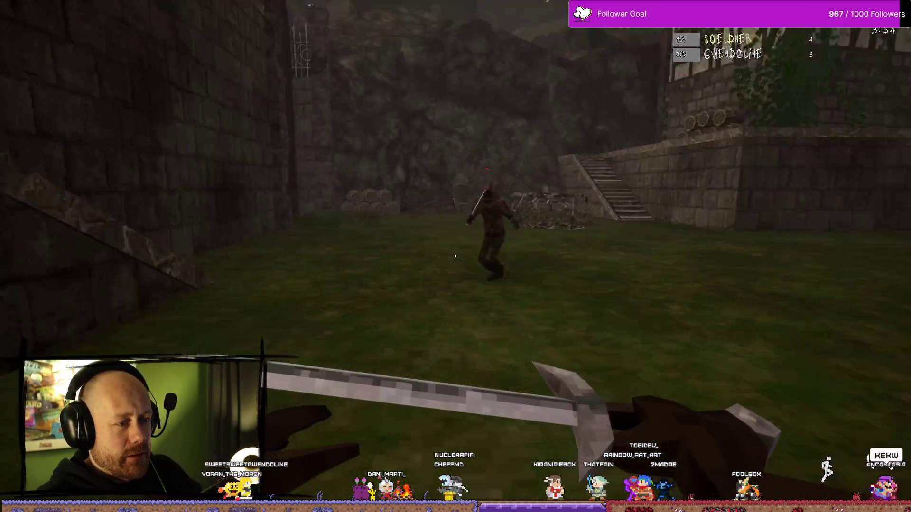
Slash the hooded enemy for the kill (5–3), then ready the crossbow and head for the tower
left_click(455, 257)
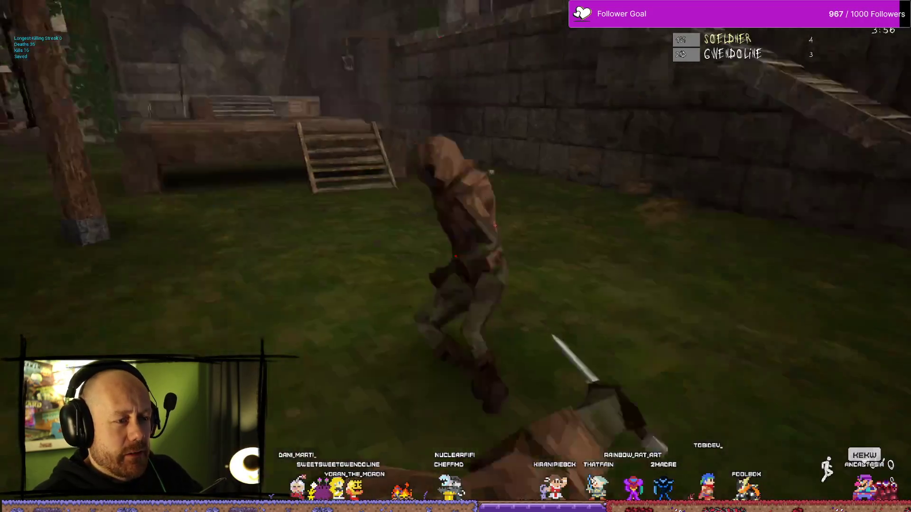
key("w")
left_click(455, 257)
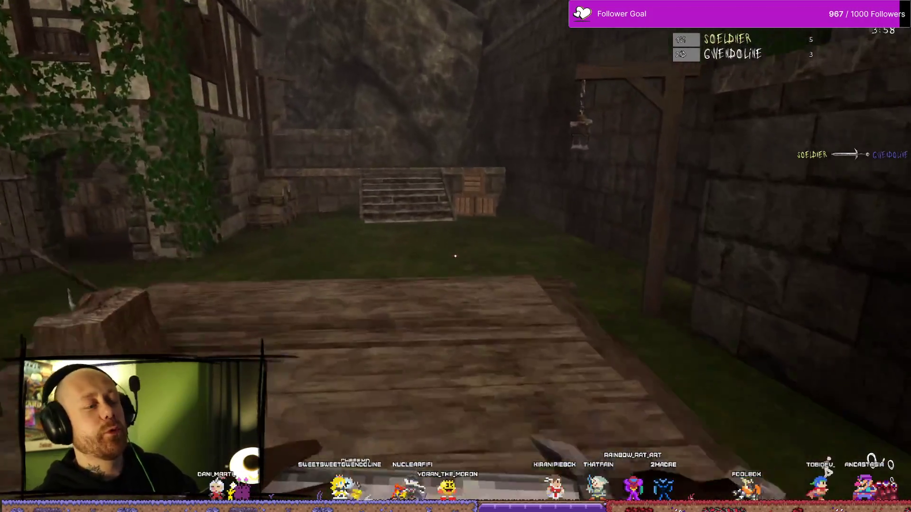
key("2")
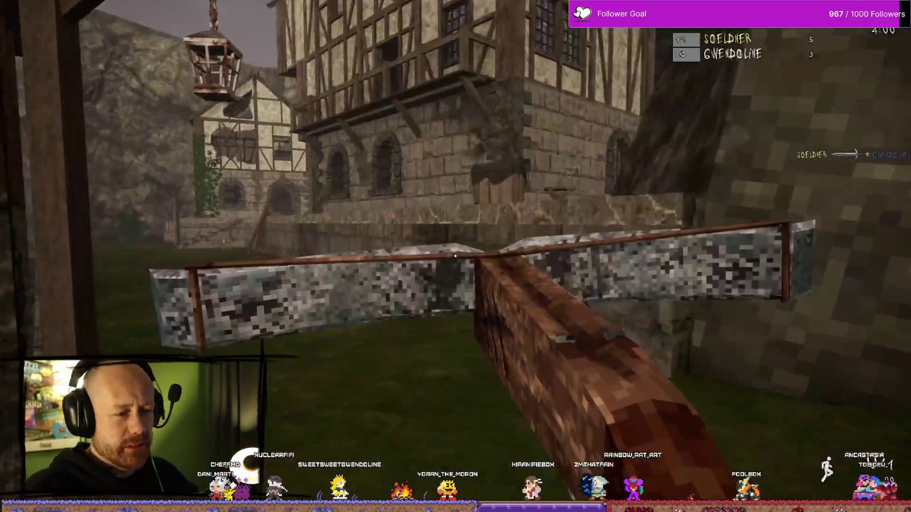
key("w")
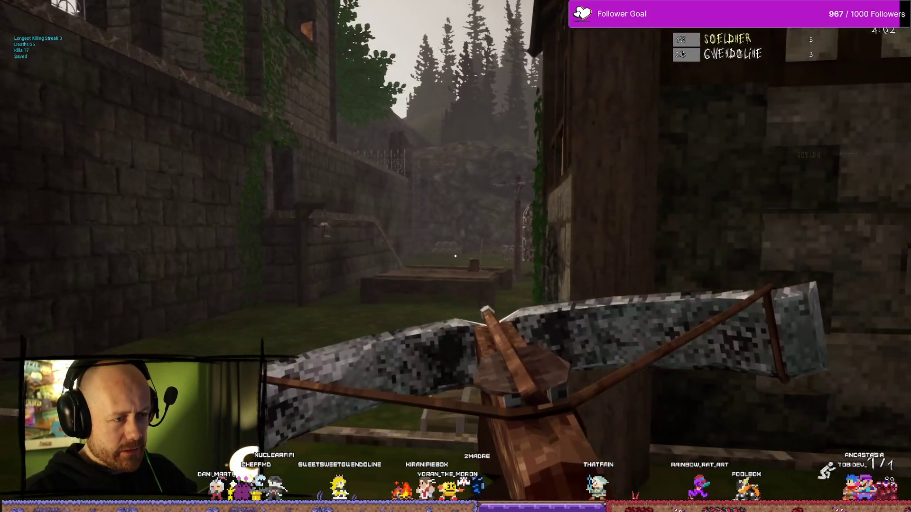